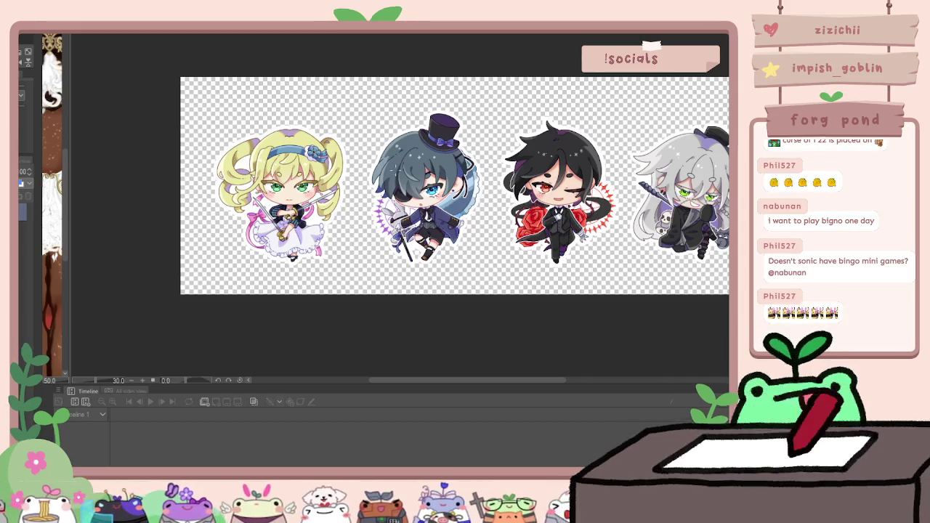
Bring up the ballet spin animation and step back and forth between neighbouring frames
scroll(454, 186, "down", 1)
scroll(454, 186, "up", 2)
scroll(392, 219, "up", 1)
scroll(393, 218, "down", 1)
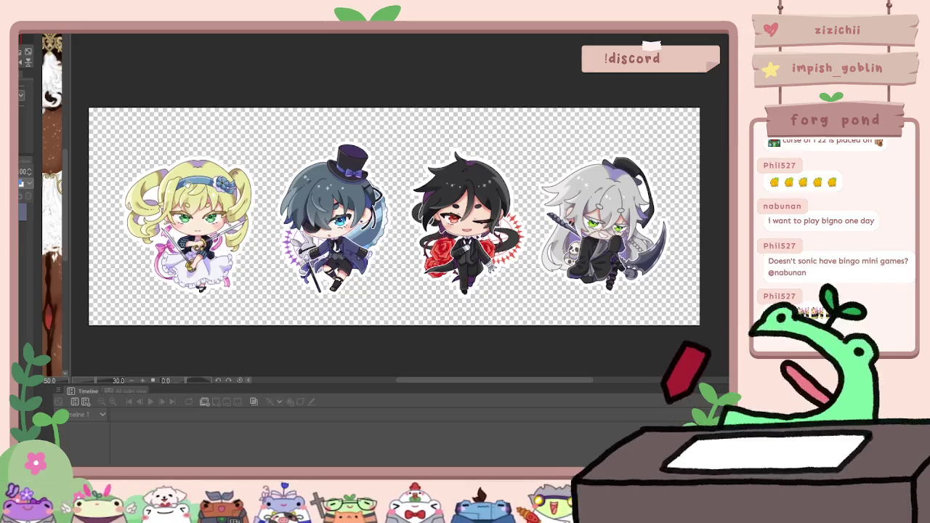
scroll(392, 218, "up", 1)
scroll(393, 218, "down", 1)
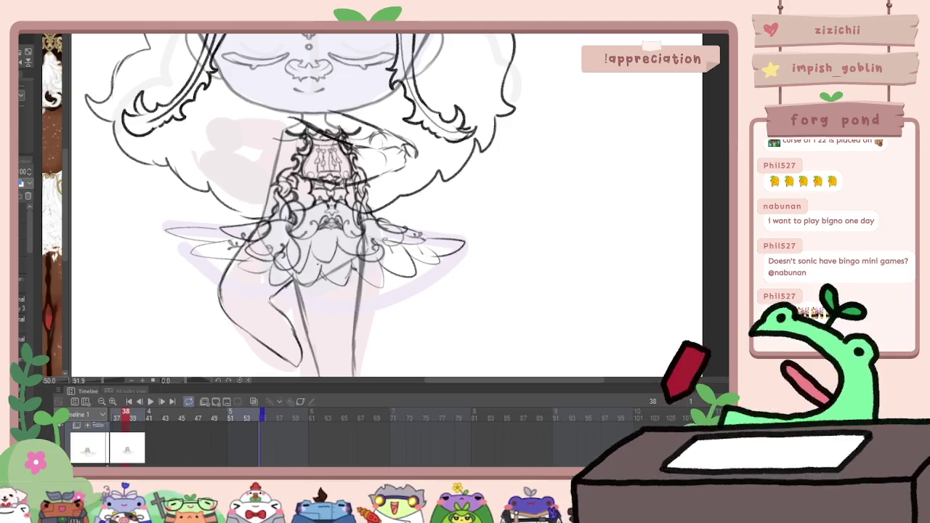
scroll(435, 449, "left", 3)
scroll(435, 449, "left", 3)
scroll(435, 449, "left", 3)
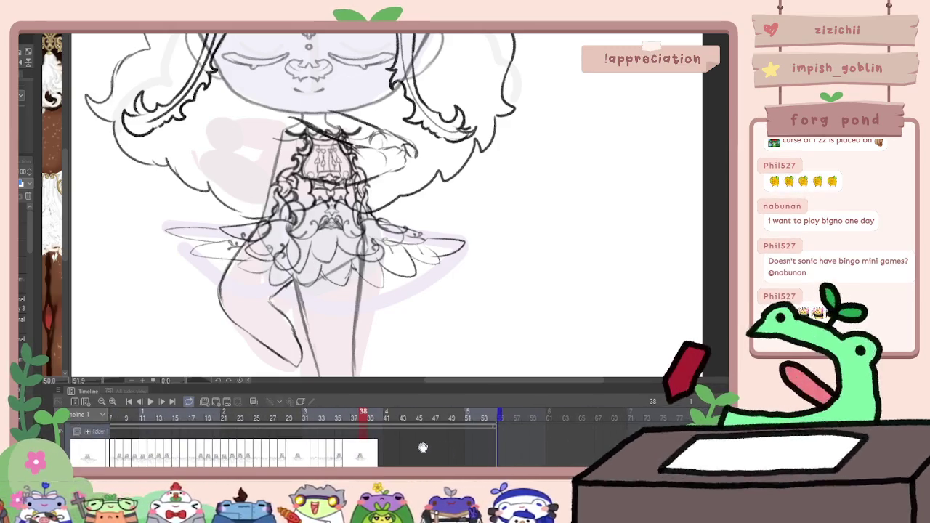
key("Left")
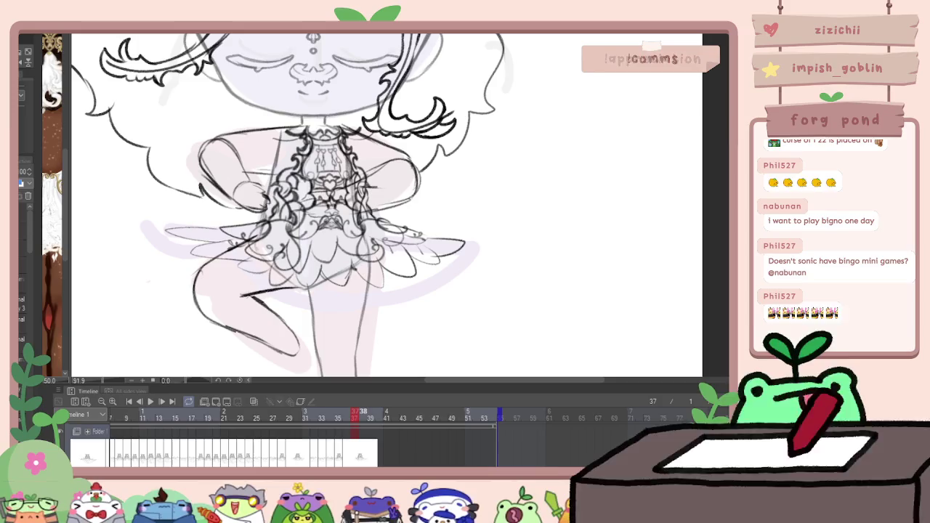
key("Right")
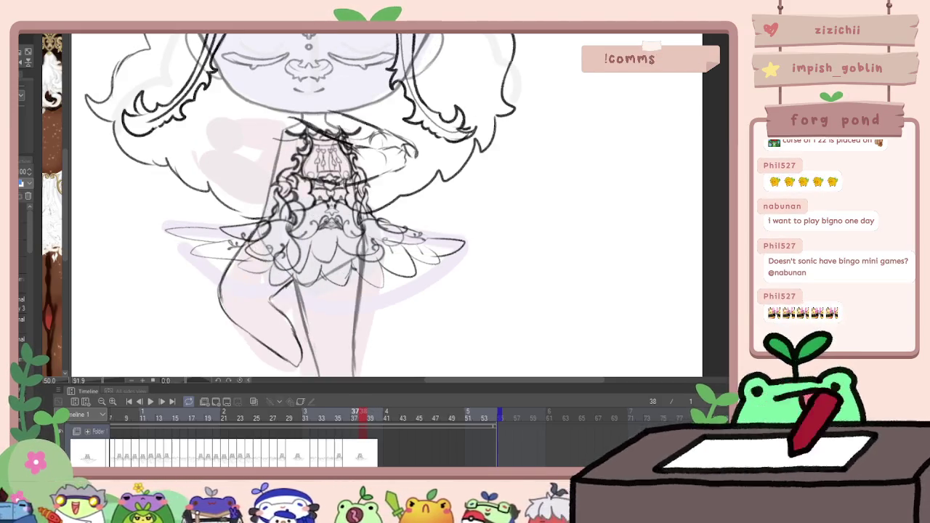
key("Left")
Show cel frame numbers in the timeline, check frame 38, then return to frame 31
left_click(254, 402)
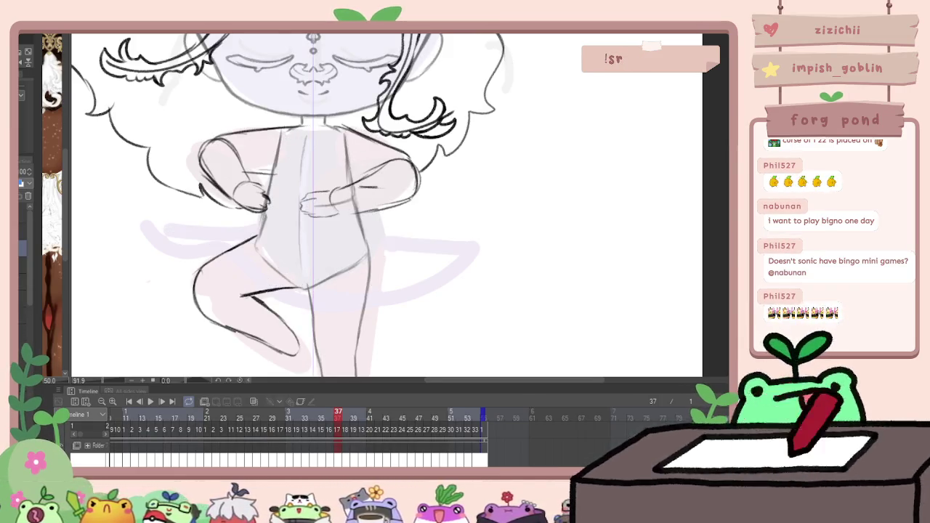
left_click_drag(340, 429, 349, 421)
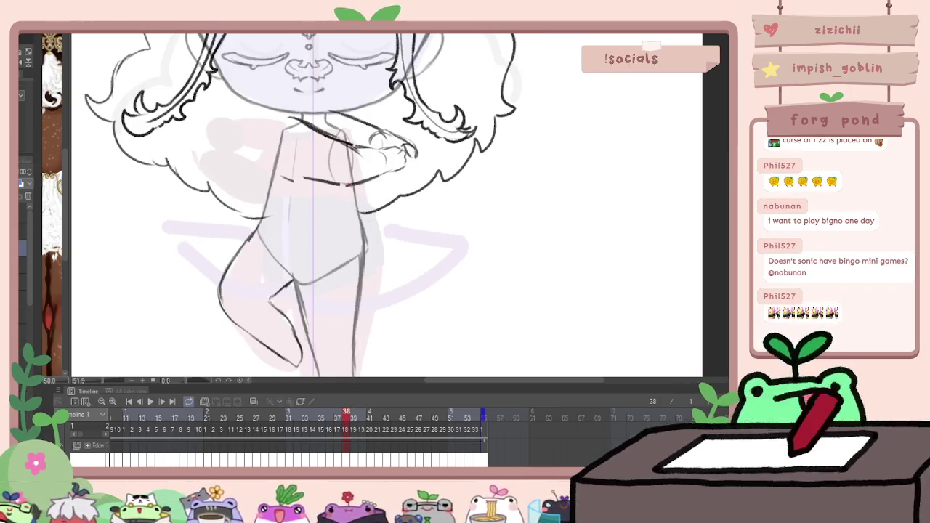
scroll(407, 449, "up", 3)
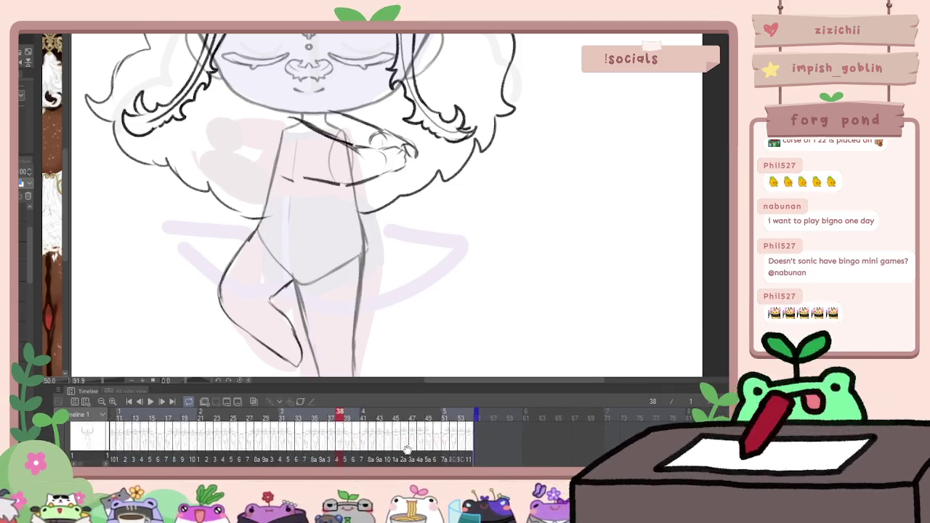
scroll(407, 449, "down", 3)
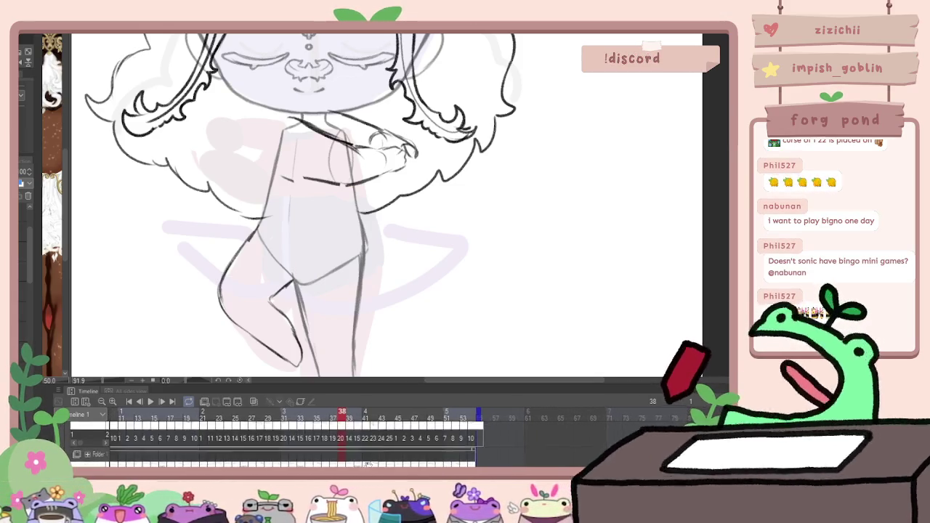
scroll(367, 465, "up", 3)
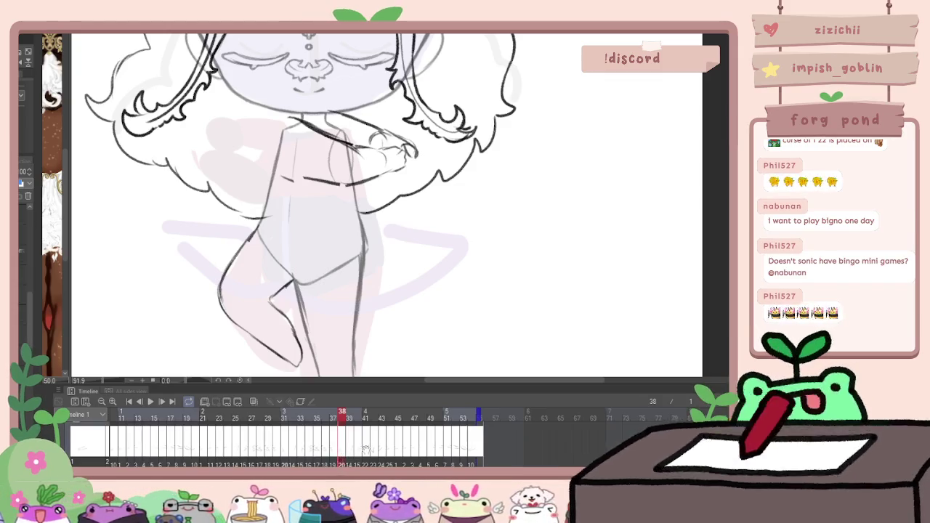
scroll(367, 446, "down", 3)
scroll(368, 445, "up", 3)
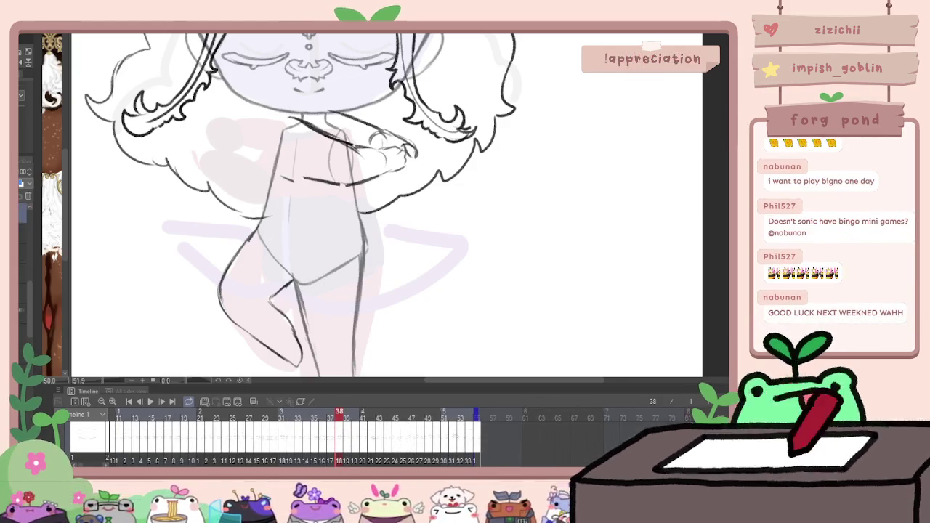
left_click(283, 462)
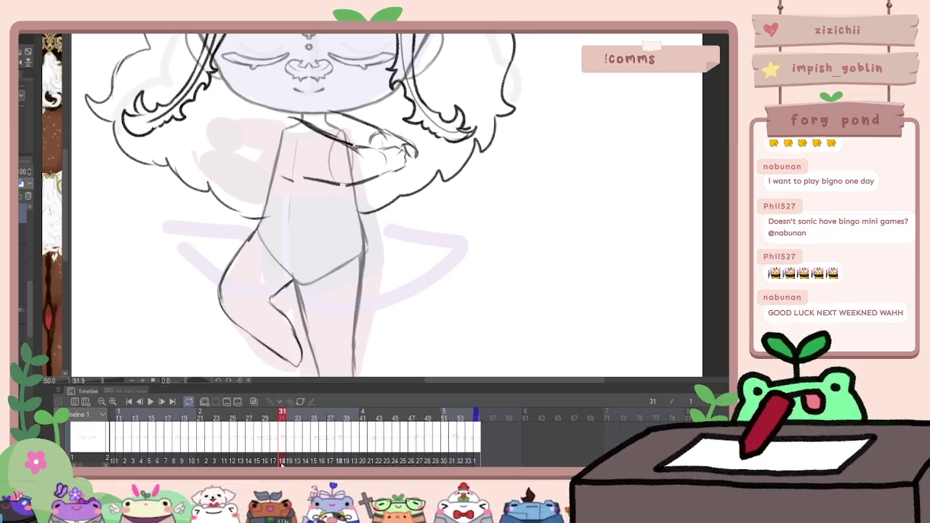
key("ctrl+t")
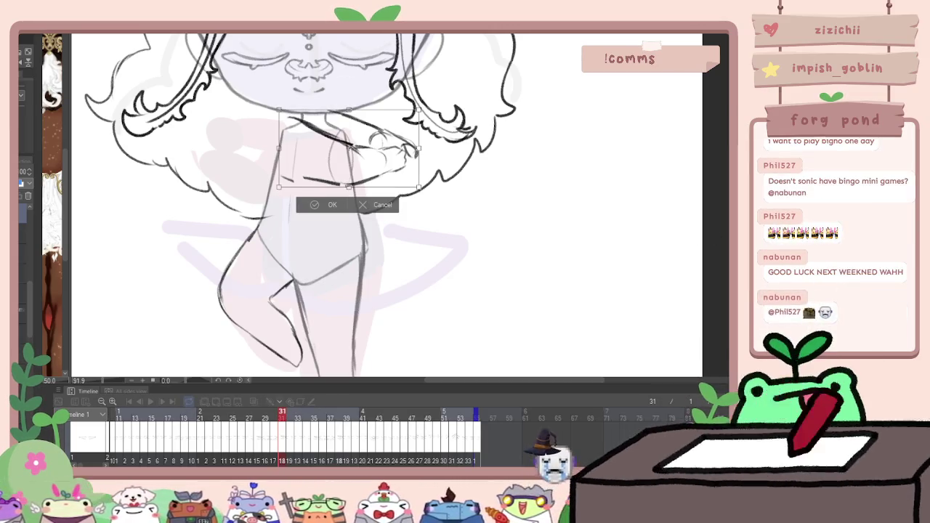
Reshape the girl's crossed arms on frame 31, then move on to frame 35
key("Return")
left_click_drag(407, 218, 365, 235)
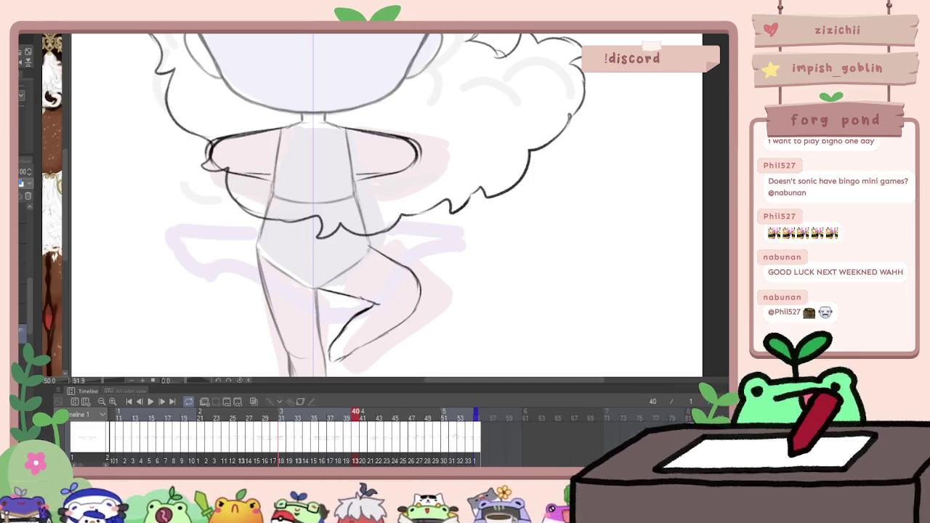
left_click(315, 414)
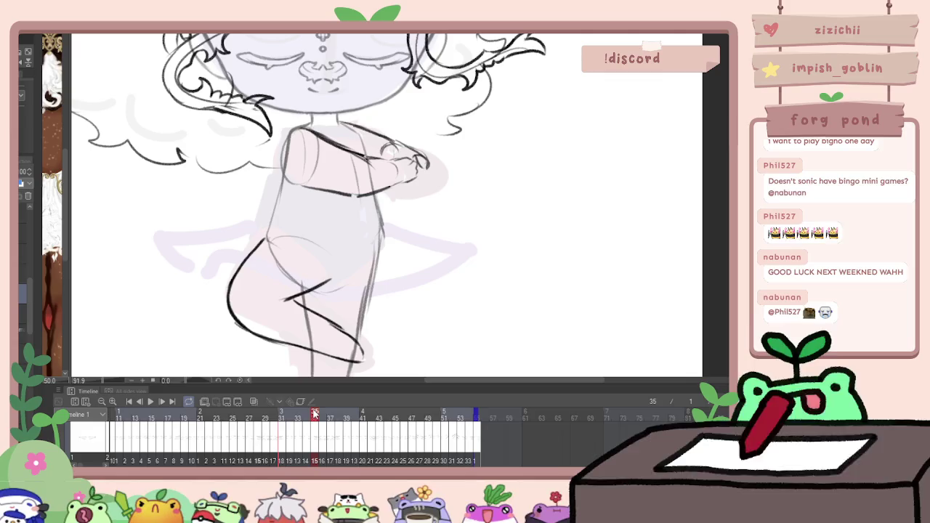
scroll(256, 451, "up", 3)
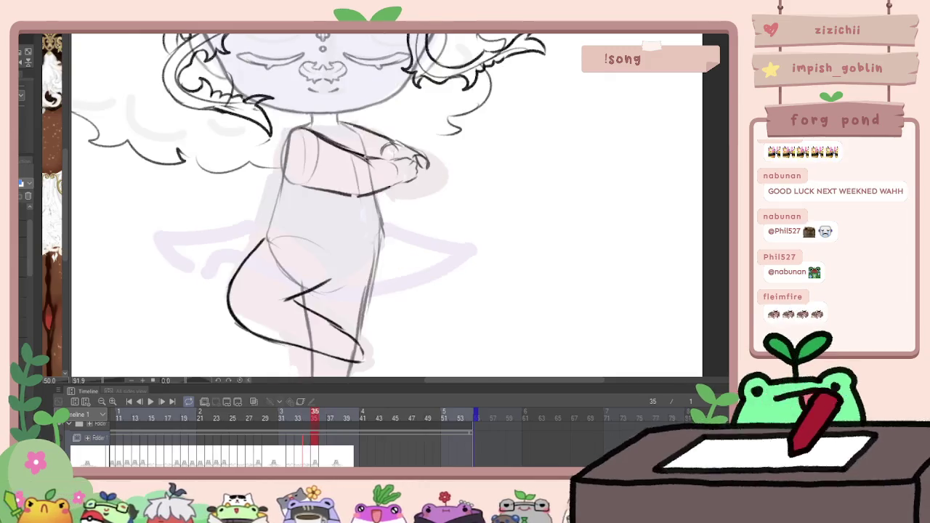
Scroll the timeline to the line art folder and jump to frame 41
scroll(269, 443, "down", 1)
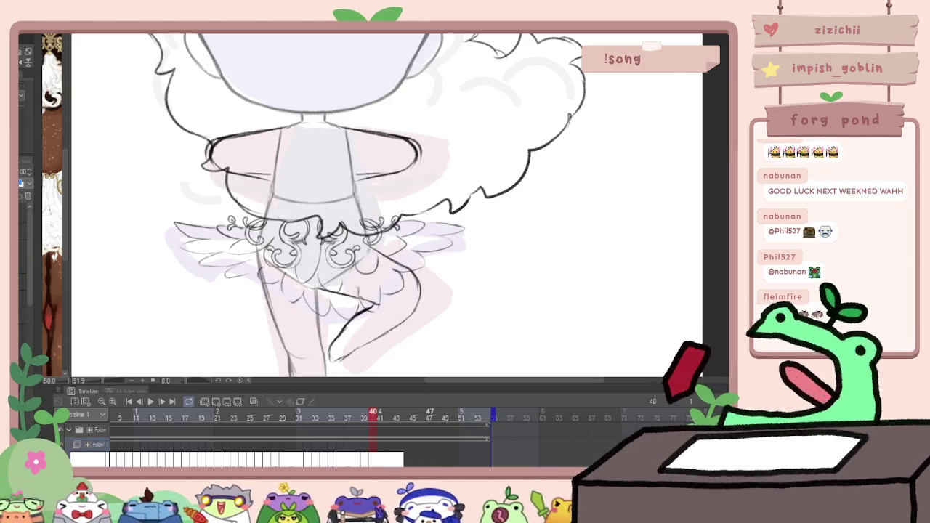
left_click(381, 413)
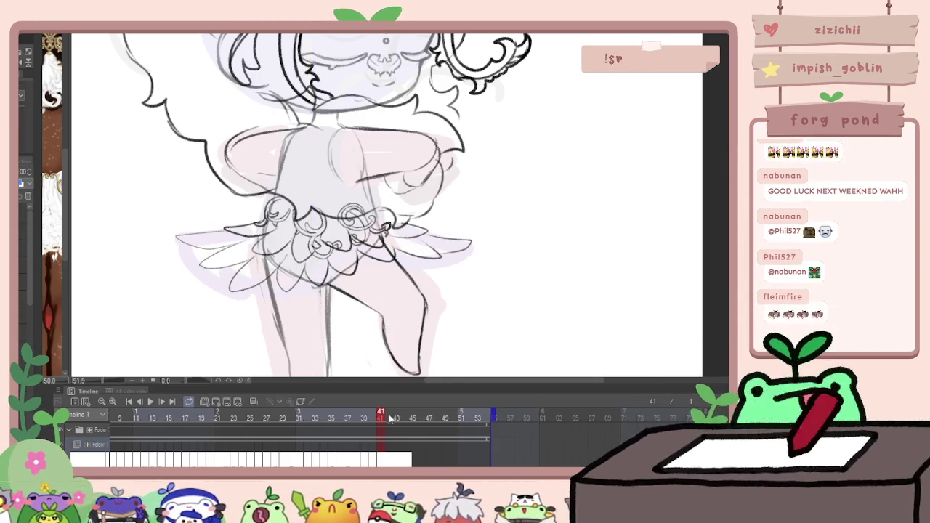
Step to frame 42, show the bodice and skirt line art, and compare with the previous frame
key("Right")
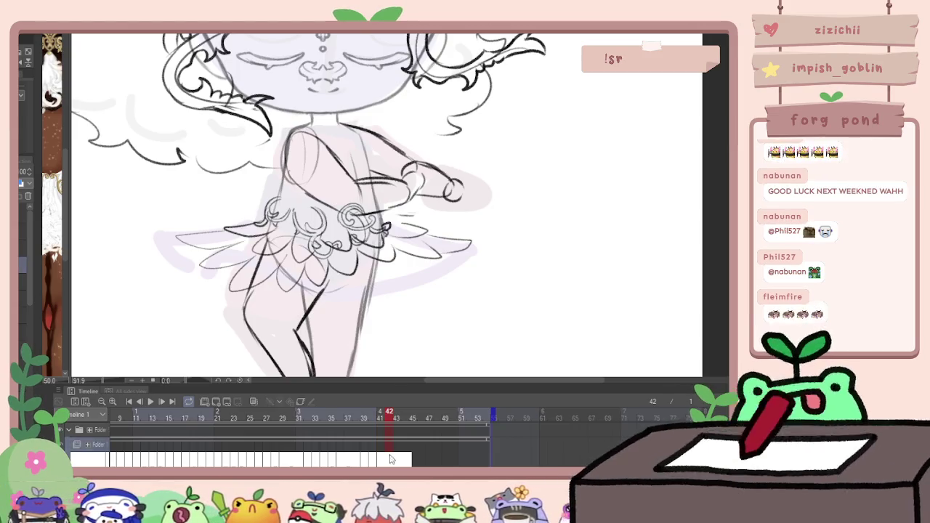
key("ctrl+v")
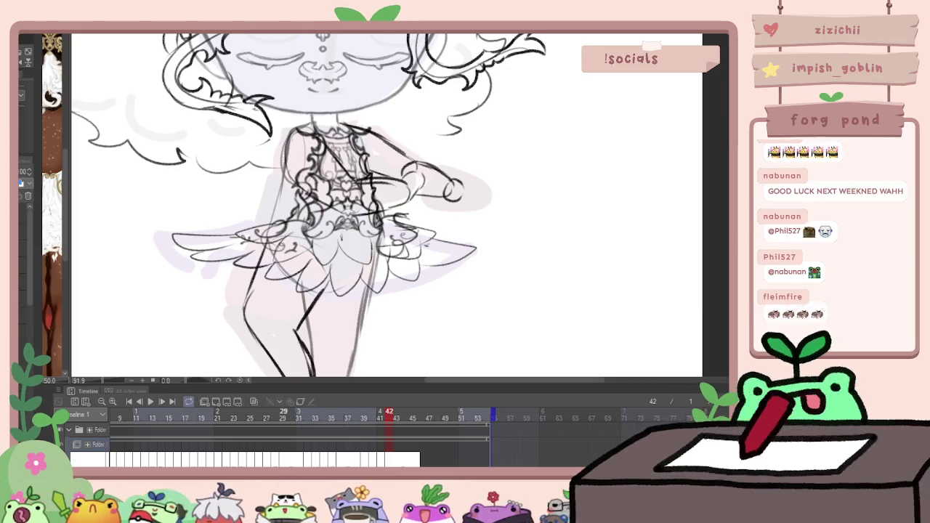
key("Left")
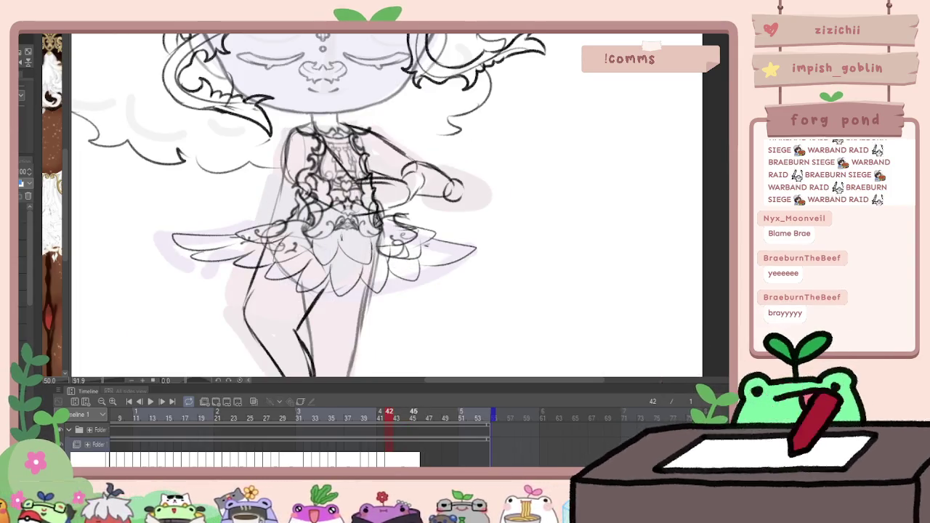
Step through frames 43–45, show the ornate dress line art, and start playback
key("Right")
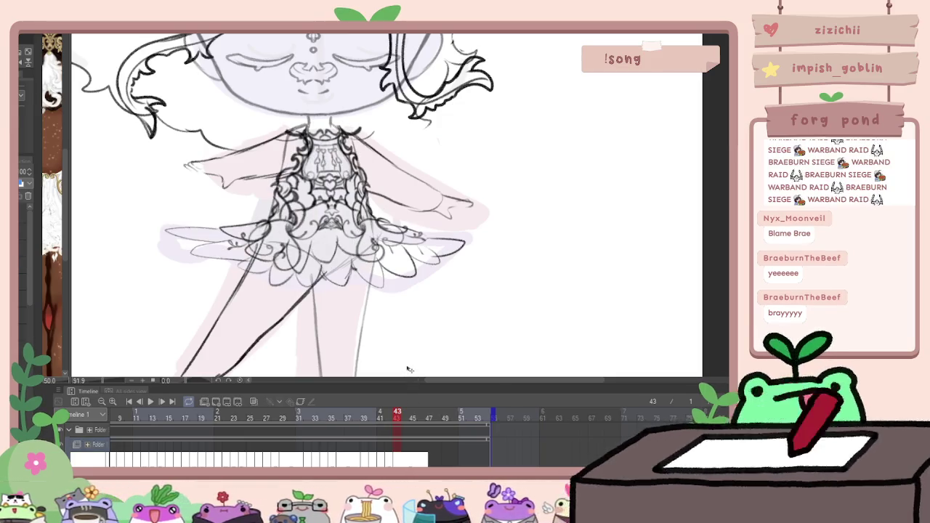
key("Right")
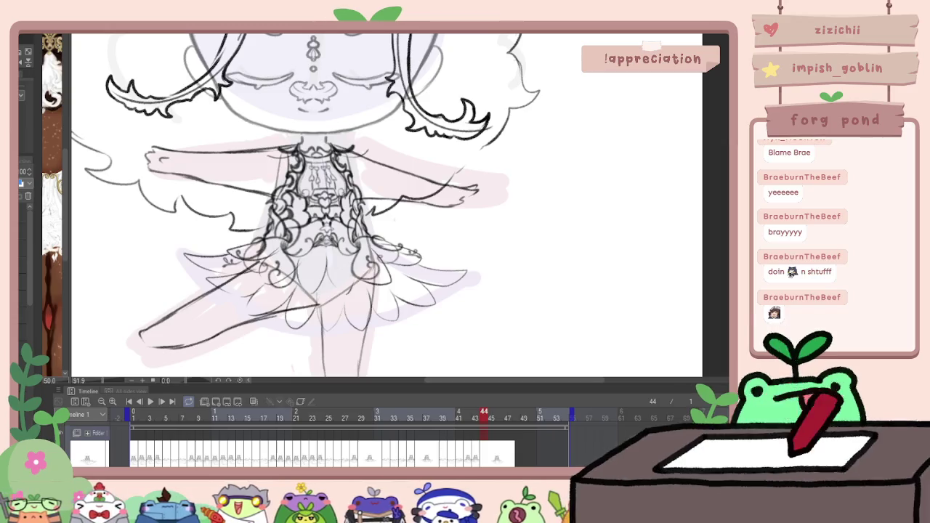
key("Right")
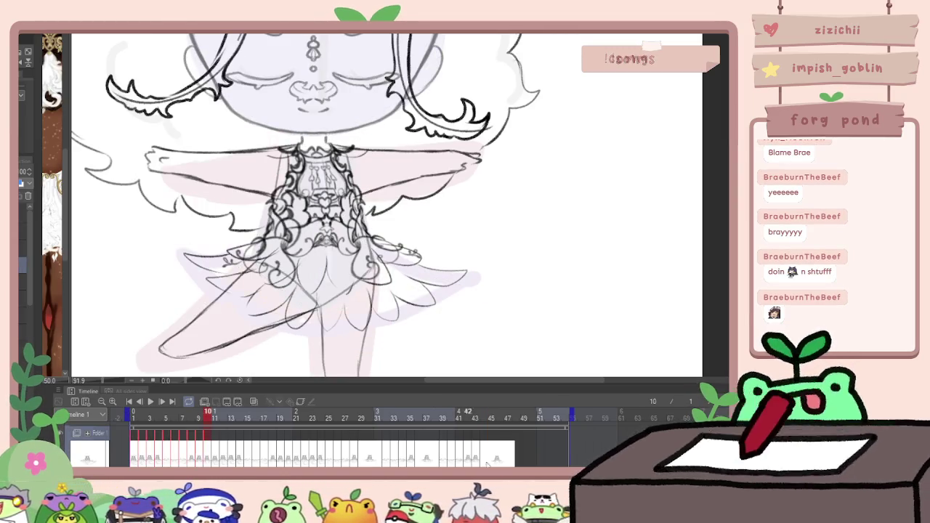
left_click(493, 435)
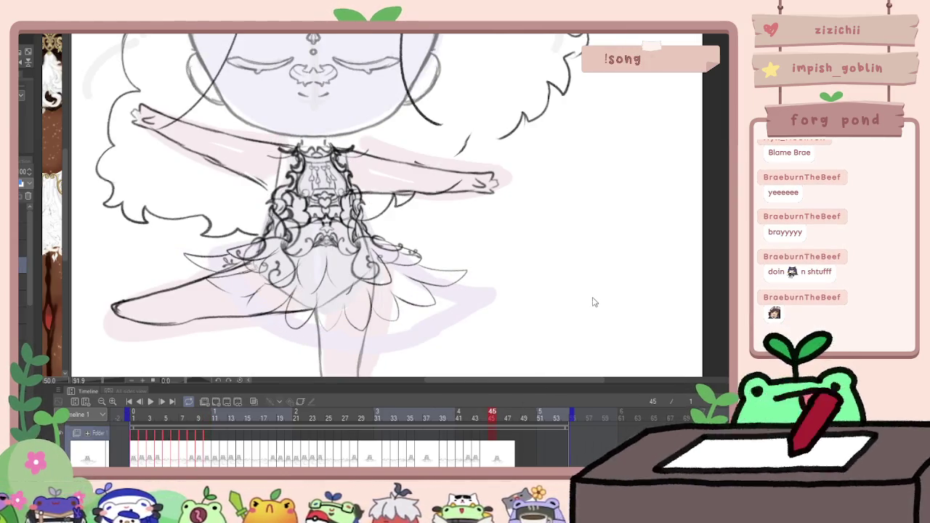
key("ctrl+v")
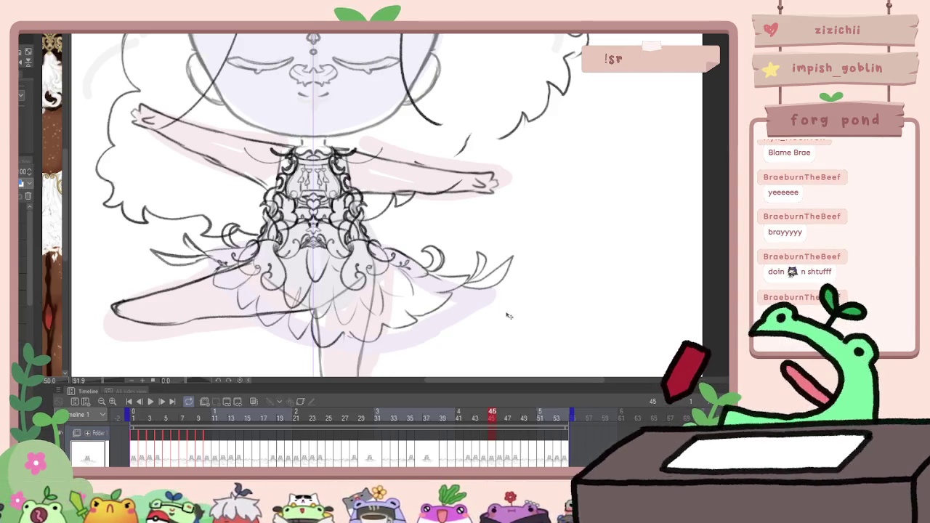
left_click(151, 405)
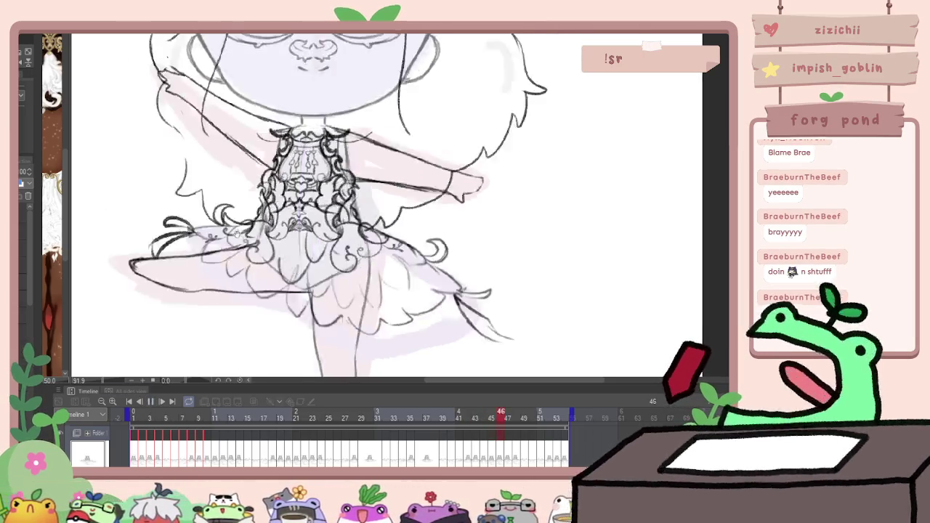
scroll(197, 238, "down", 3)
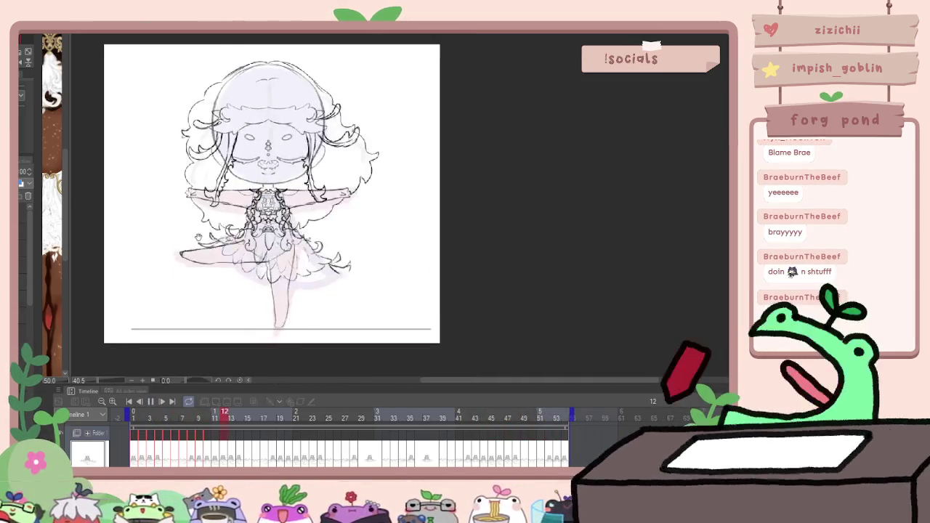
Zoom in on the dancer, stop playback at frame 21, and advance to frame 30
left_click_drag(198, 238, 256, 240)
scroll(297, 243, "up", 1)
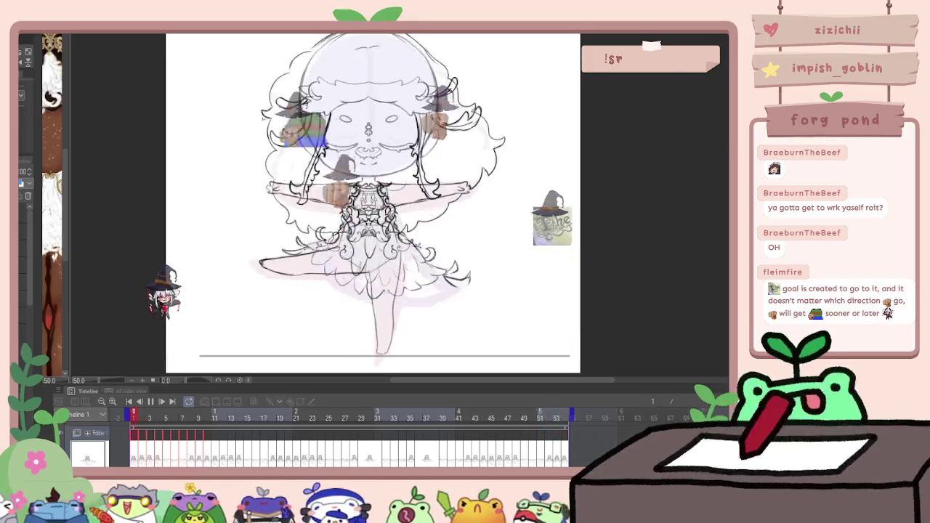
key("space")
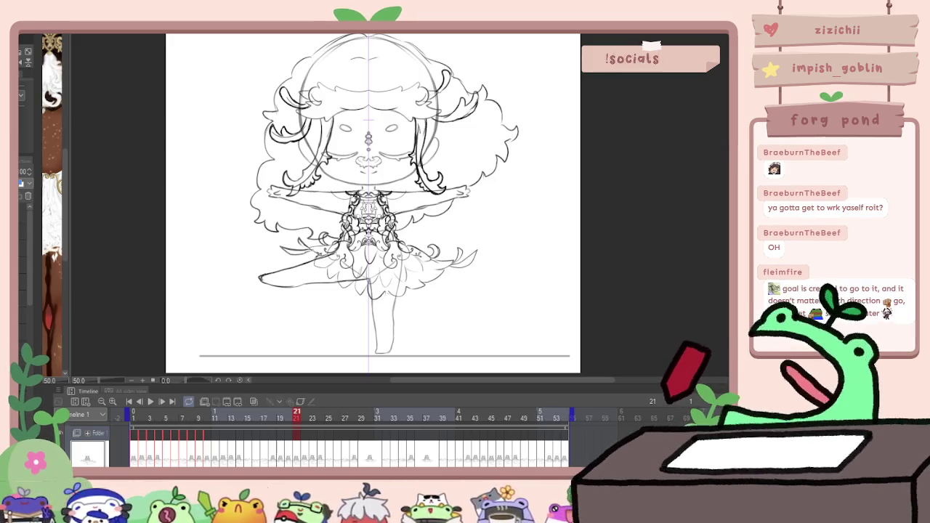
key("Right")
key("Right")
key("Right")
key("Right")
left_click_drag(385, 277, 394, 367)
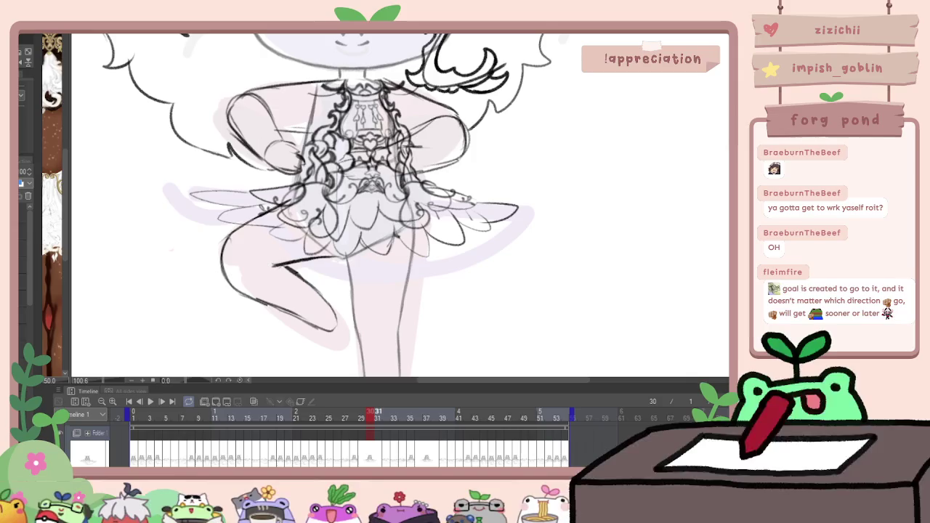
Go to frame 31 and erase the rough strokes on the skirt's left side
key("Right")
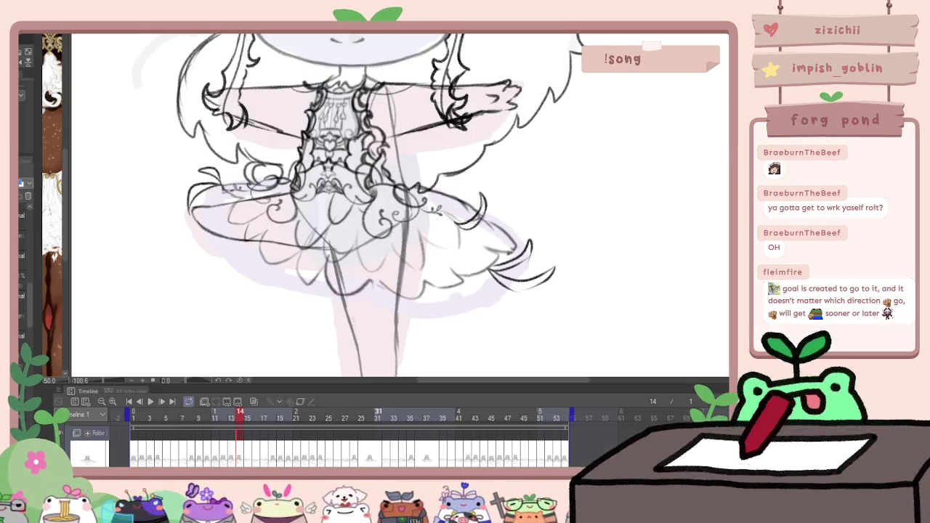
key("Right")
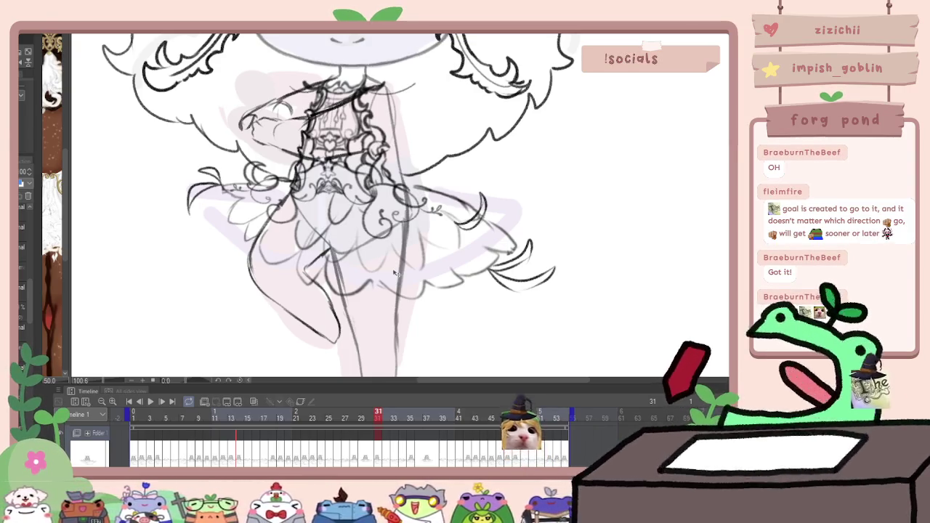
mouse_move(229, 204)
left_mouse_down()
mouse_move(436, 232)
mouse_move(446, 321)
left_mouse_up()
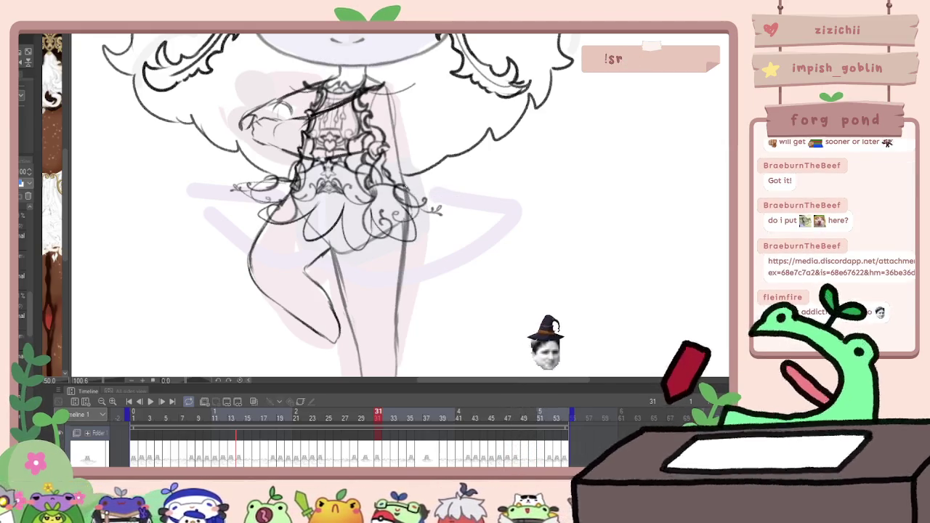
Redraw the skirt ruffles with curved strokes on both sides and near the hem
left_click_drag(405, 191, 436, 214)
left_click_drag(192, 192, 233, 227)
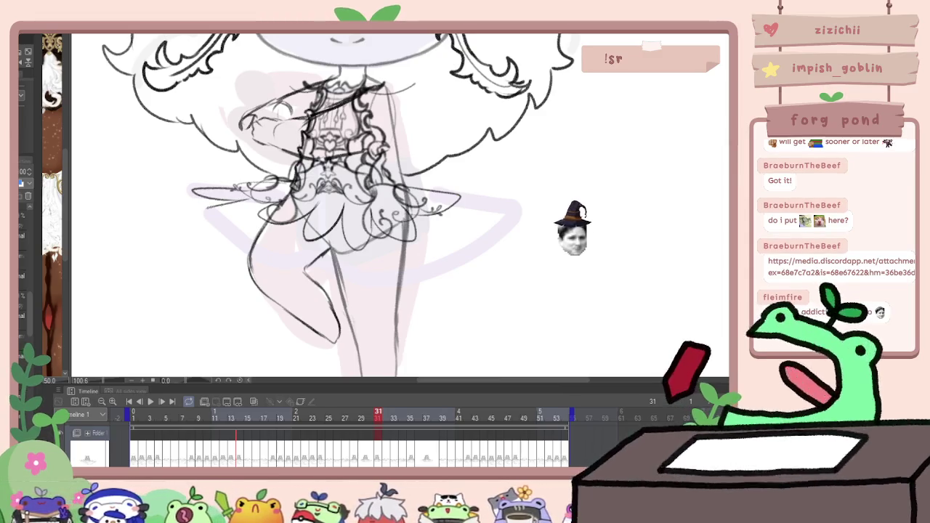
left_click_drag(300, 259, 326, 273)
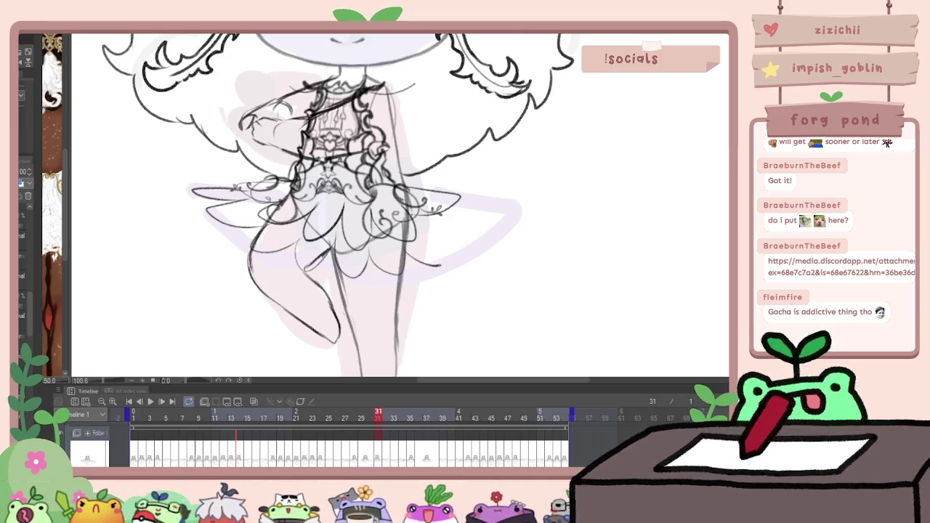
left_click_drag(463, 197, 514, 204)
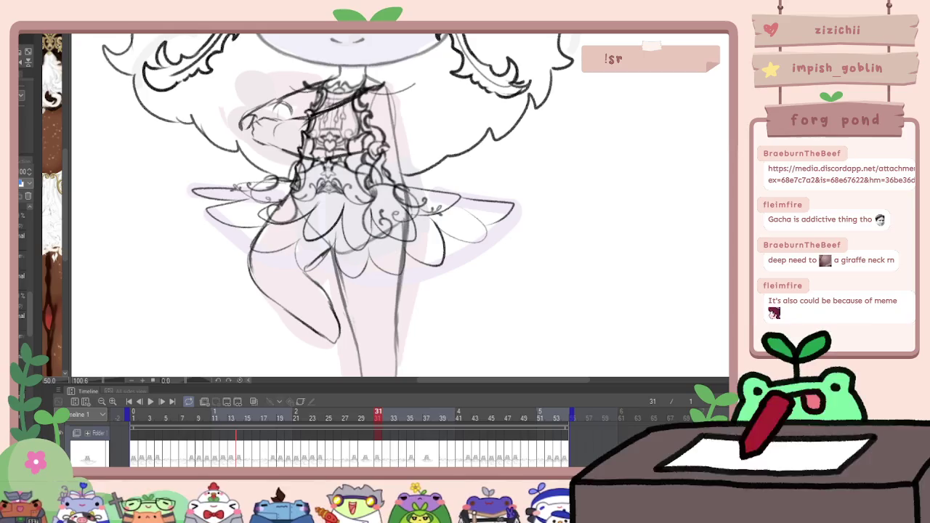
key("ctrl+Tab")
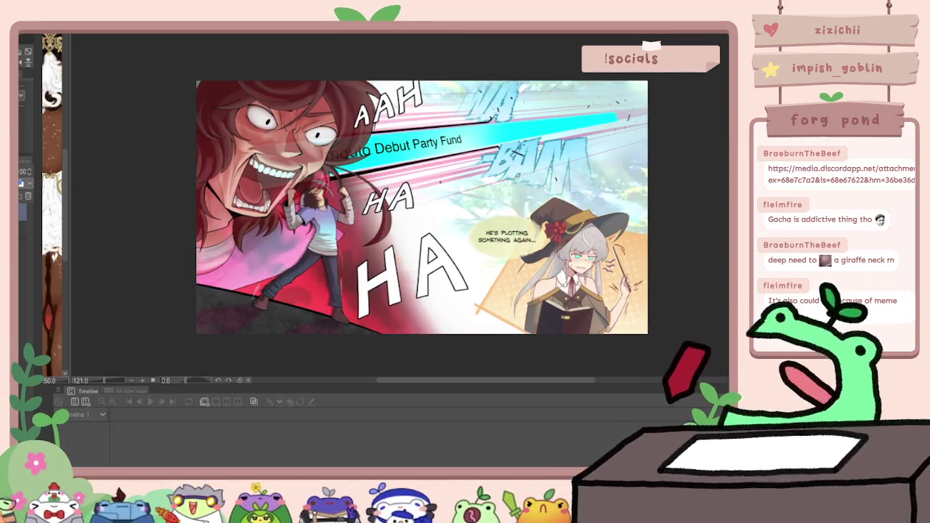
Zoom and pan around the comic illustration, then switch to the four-chibi sticker sheet
scroll(378, 153, "up", 1)
scroll(364, 145, "up", 1)
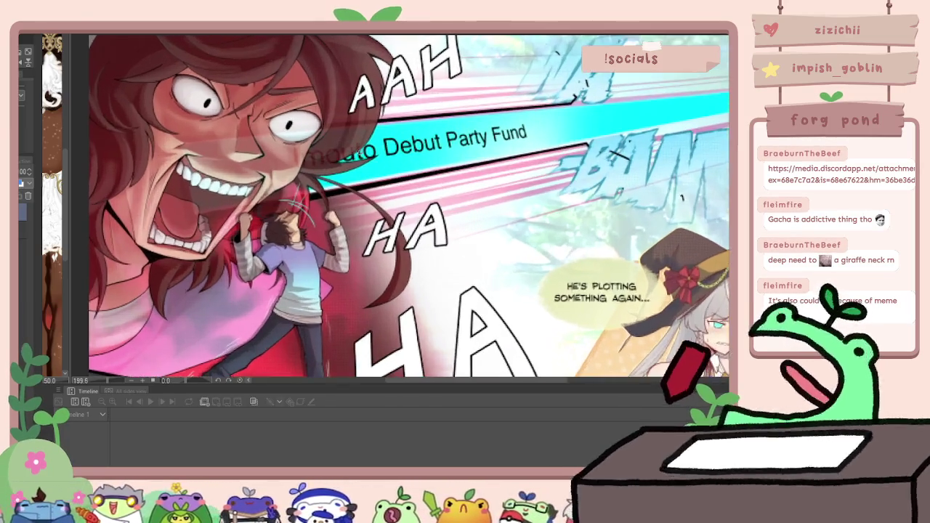
scroll(364, 145, "up", 1)
scroll(422, 164, "down", 1)
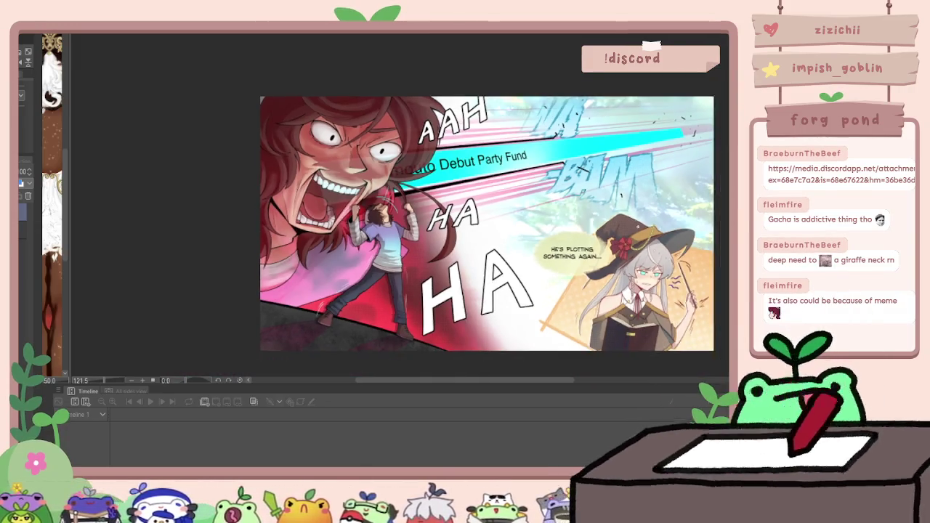
scroll(785, 385, "up", 1)
scroll(785, 385, "up", 1)
scroll(393, 207, "down", 1)
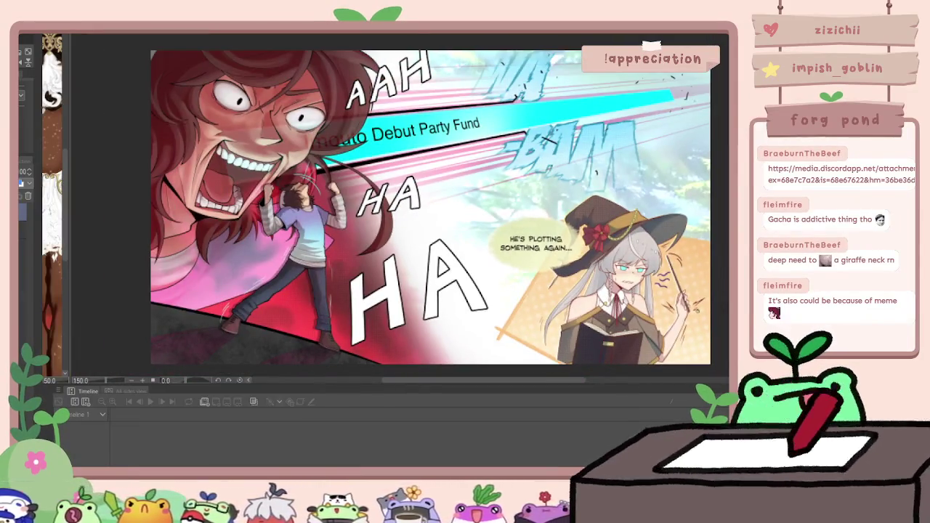
scroll(710, 319, "down", 1)
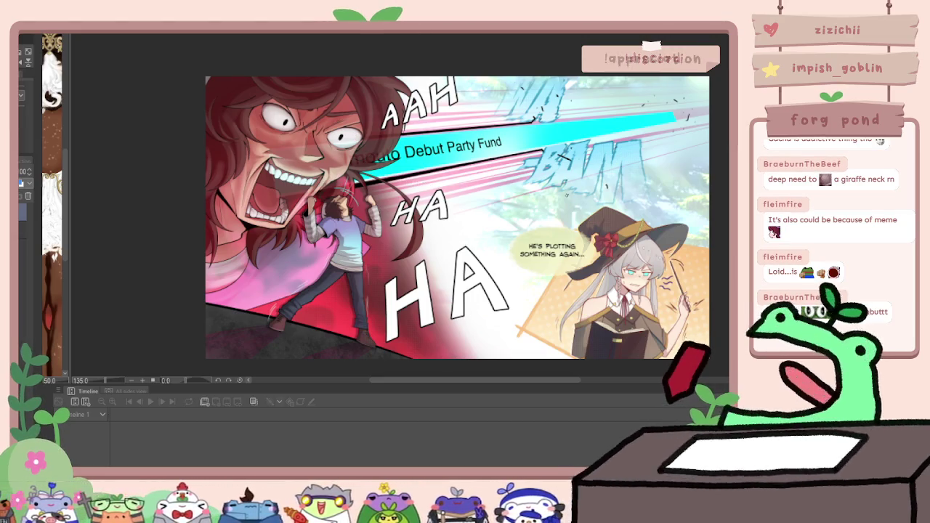
left_click_drag(411, 131, 336, 108)
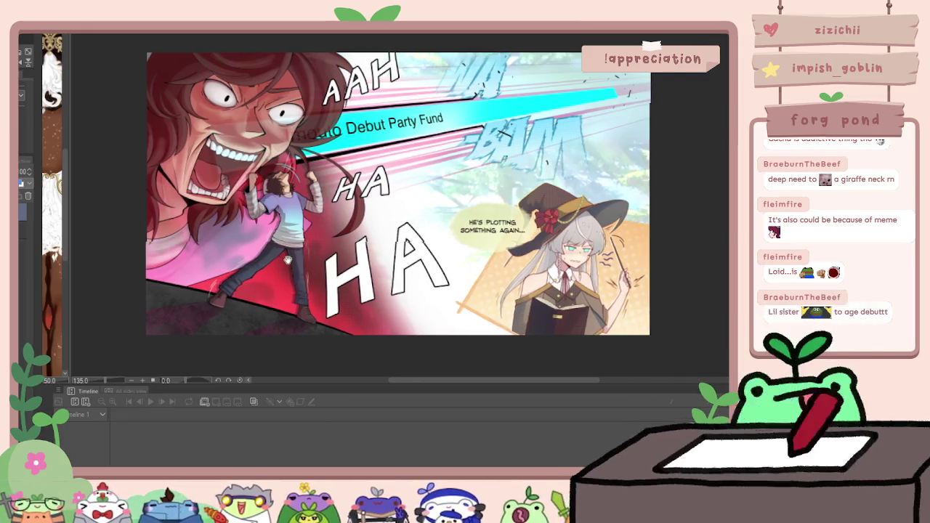
scroll(190, 101, "up", 5)
scroll(190, 101, "up", 2)
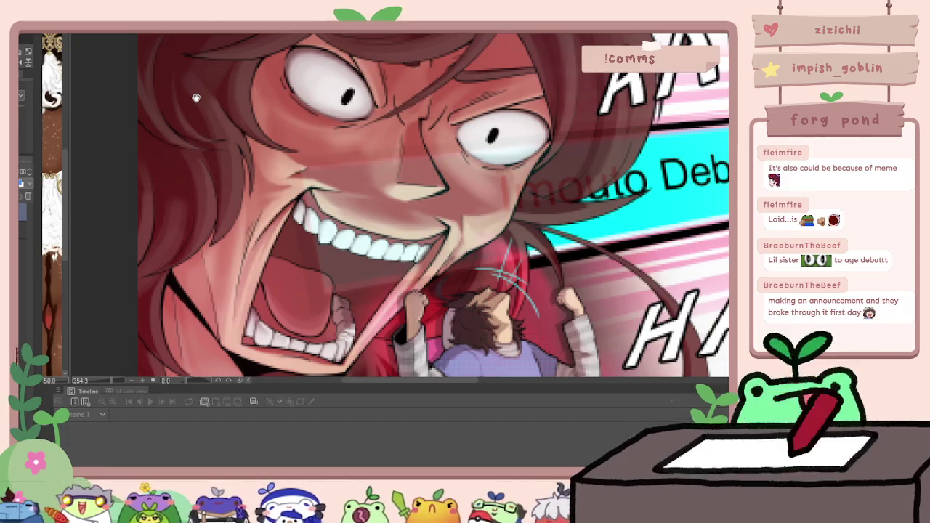
scroll(196, 98, "down", 1)
scroll(196, 97, "down", 2)
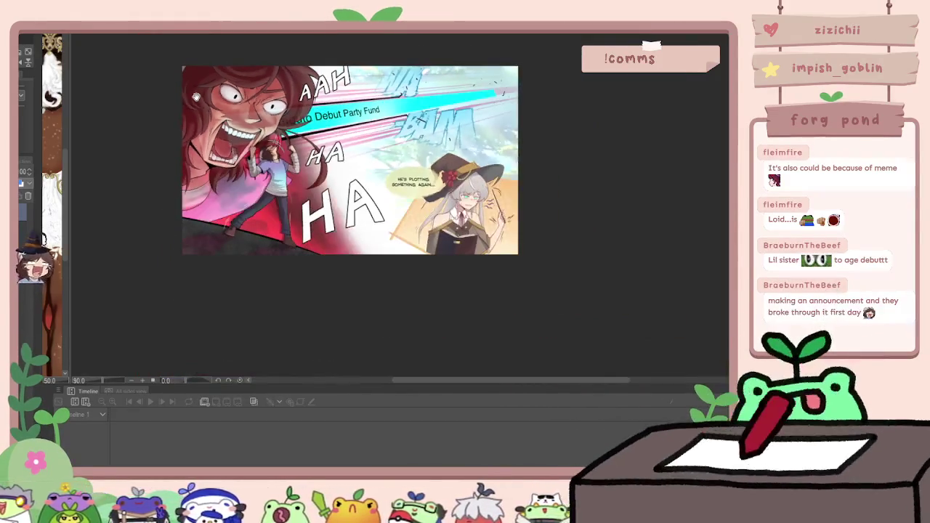
scroll(196, 97, "up", 1)
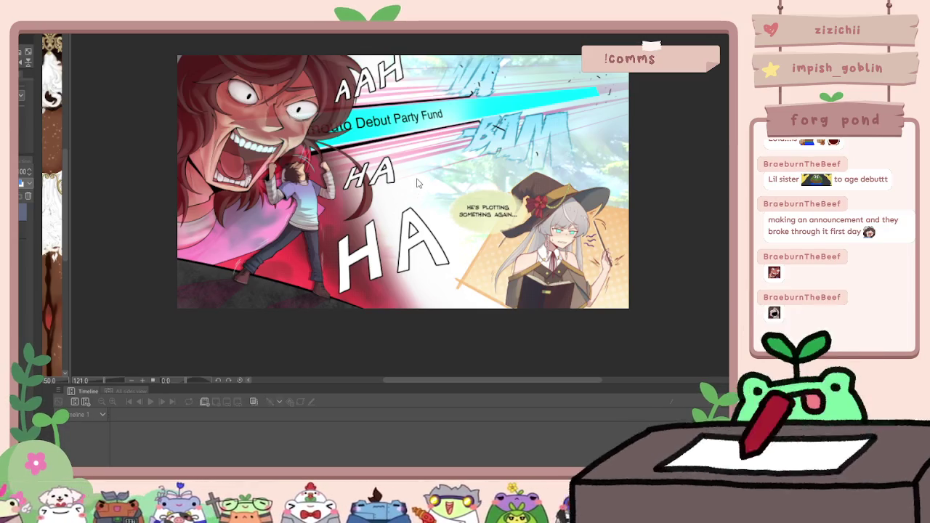
key("ctrl+Tab")
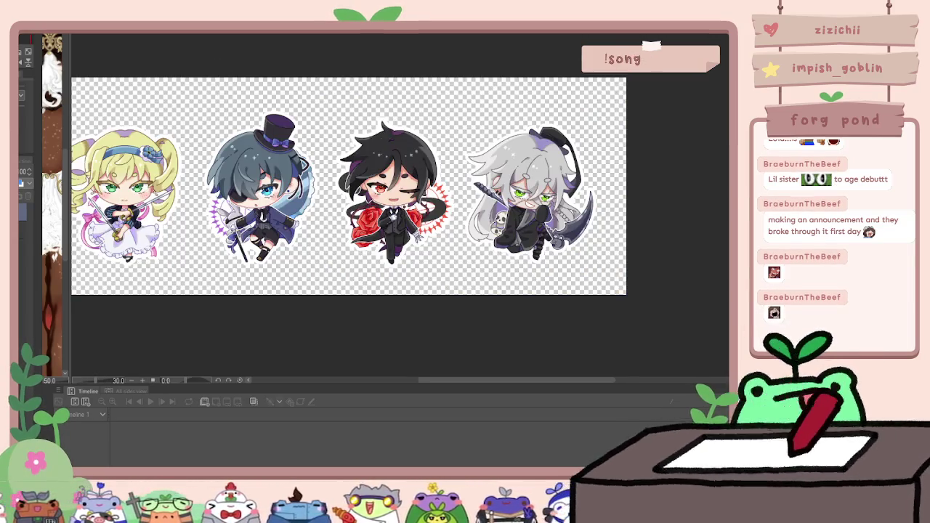
Return to the ballet animation and compare poses on frames 38, 23 and 30
key("ctrl+Tab")
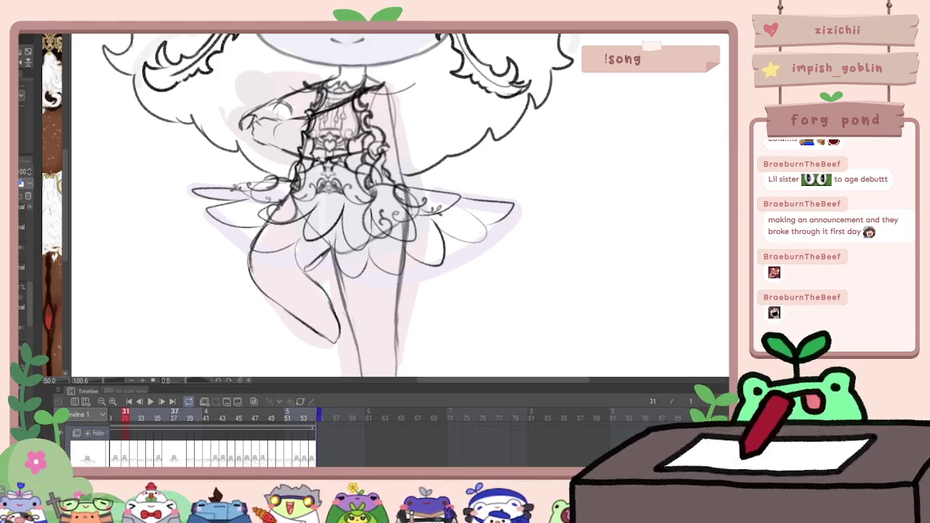
left_click(183, 417)
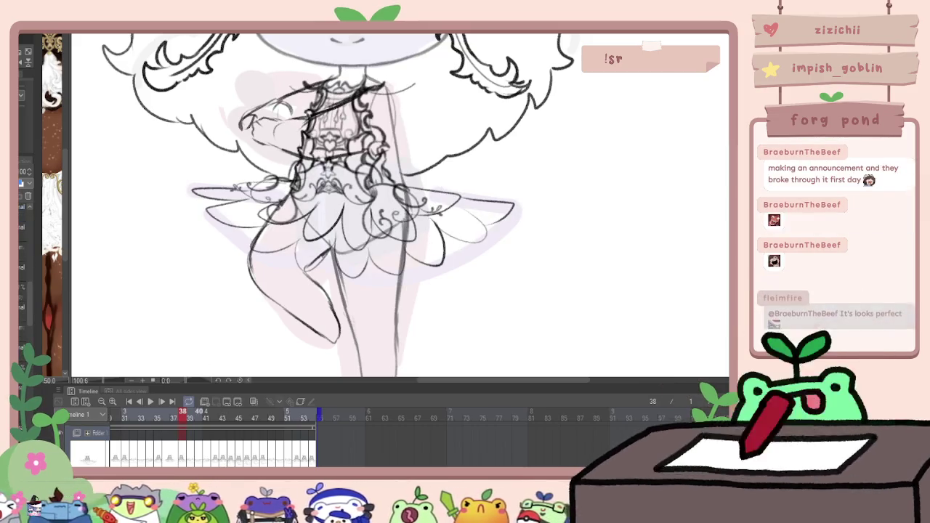
scroll(287, 463, "left", 5)
left_click(227, 418)
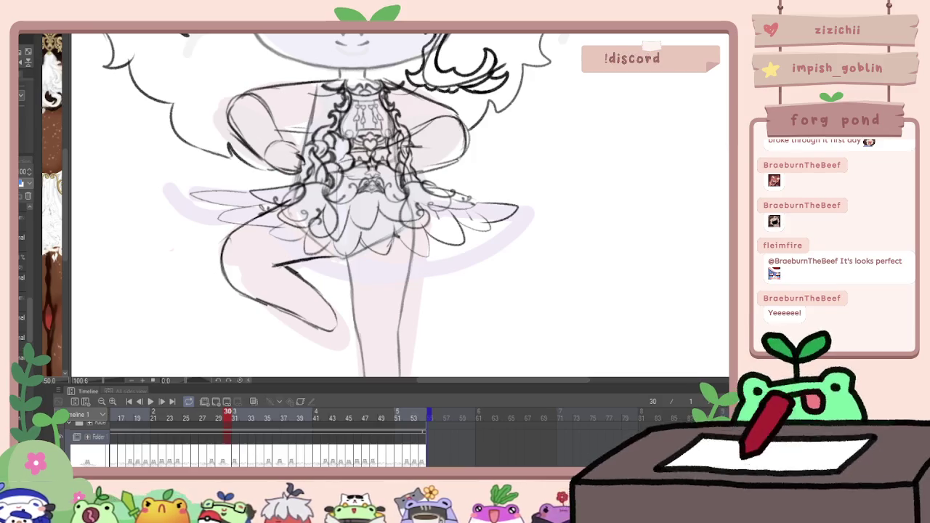
left_click(170, 413)
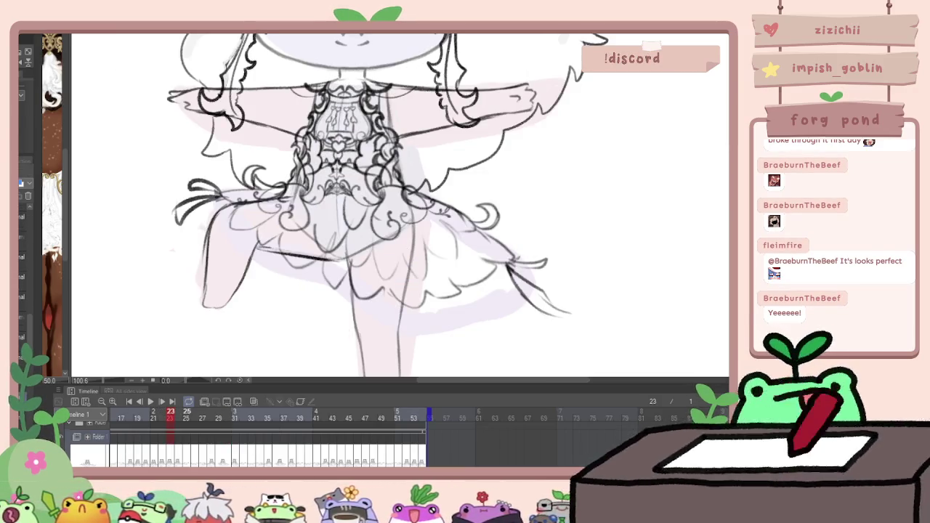
scroll(364, 436, "left", 5)
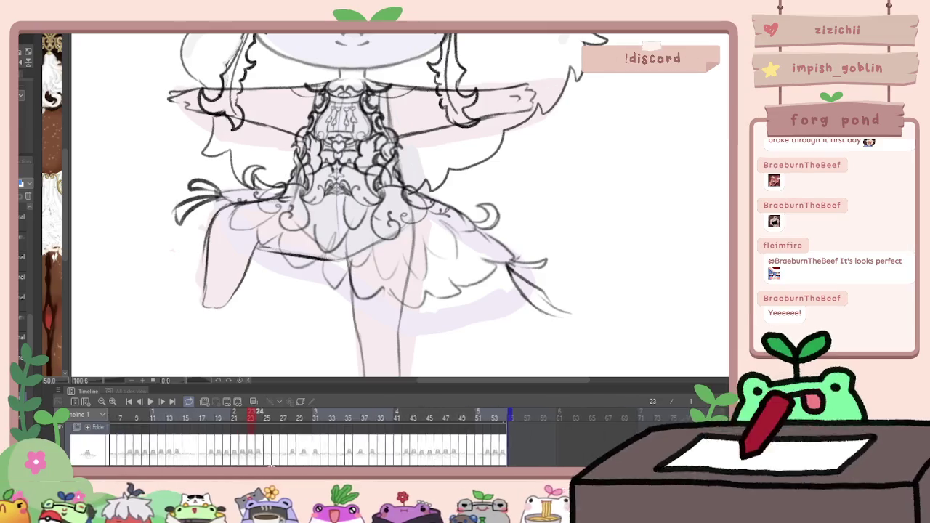
left_click(414, 413)
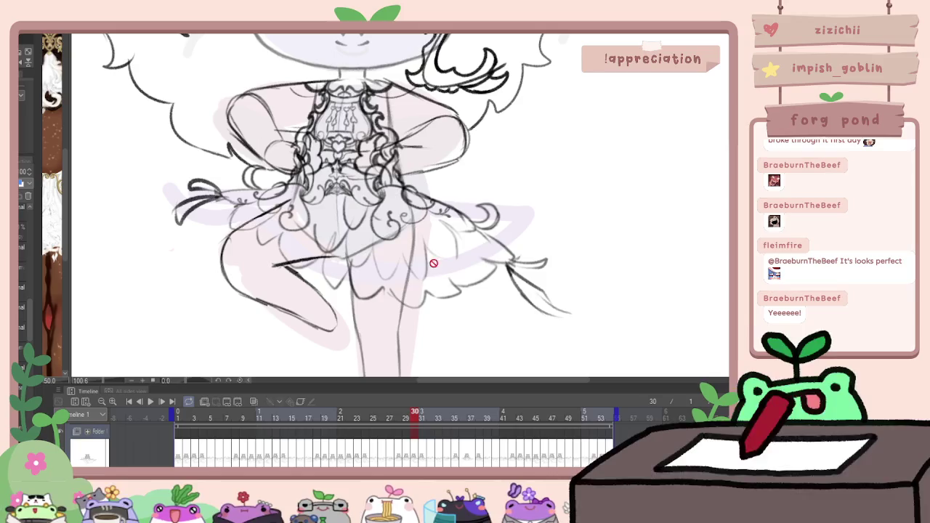
left_click(474, 458)
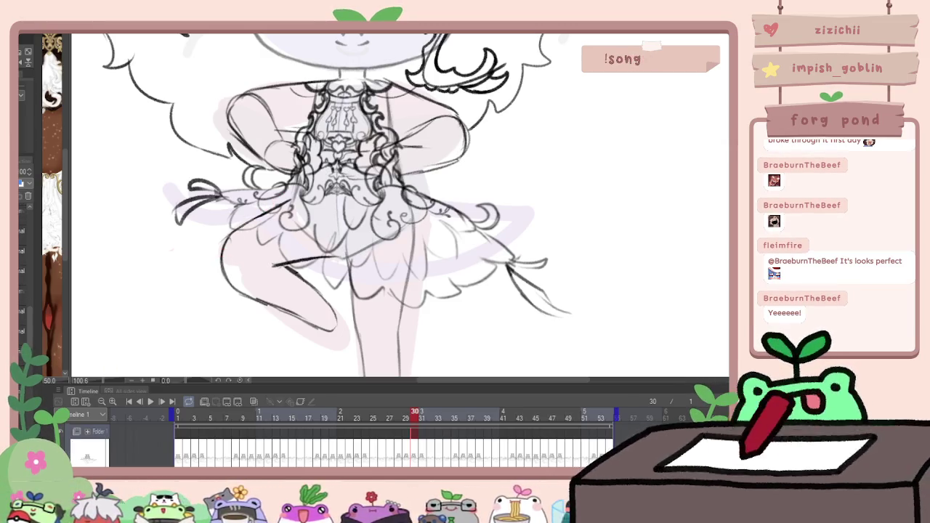
Undo the old outer ruffles on frame 30 and redraw them as layered petal strokes
key("ctrl+z")
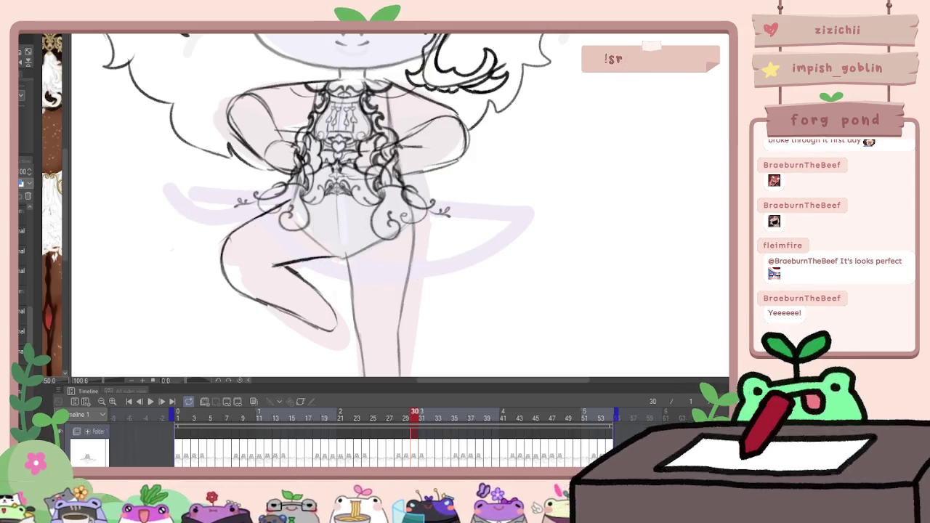
left_click_drag(246, 201, 303, 192)
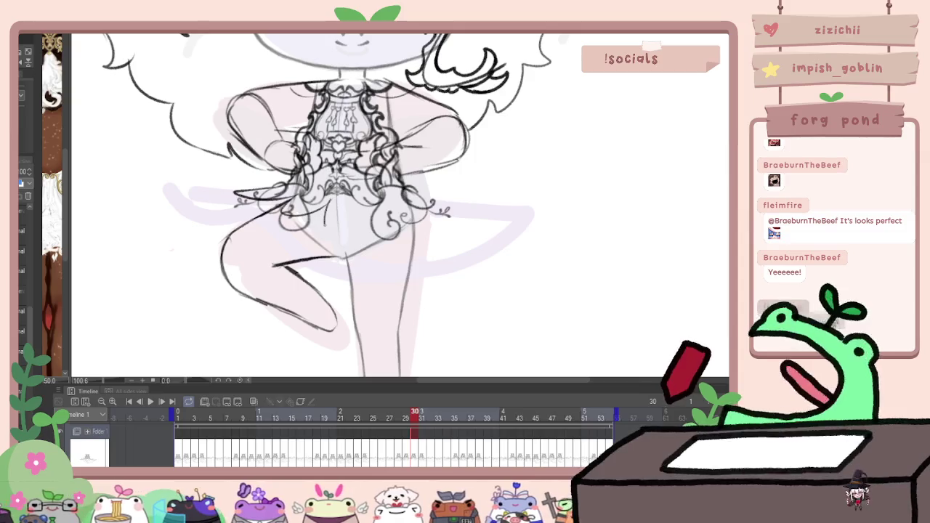
left_click_drag(325, 218, 356, 212)
left_click_drag(430, 213, 445, 241)
mouse_move(210, 200)
left_mouse_down()
mouse_move(174, 190)
mouse_move(243, 208)
mouse_move(253, 200)
left_mouse_up()
mouse_move(273, 238)
left_mouse_down()
mouse_move(308, 230)
mouse_move(323, 263)
mouse_move(385, 285)
mouse_move(450, 274)
left_mouse_up()
left_click_drag(452, 225, 497, 246)
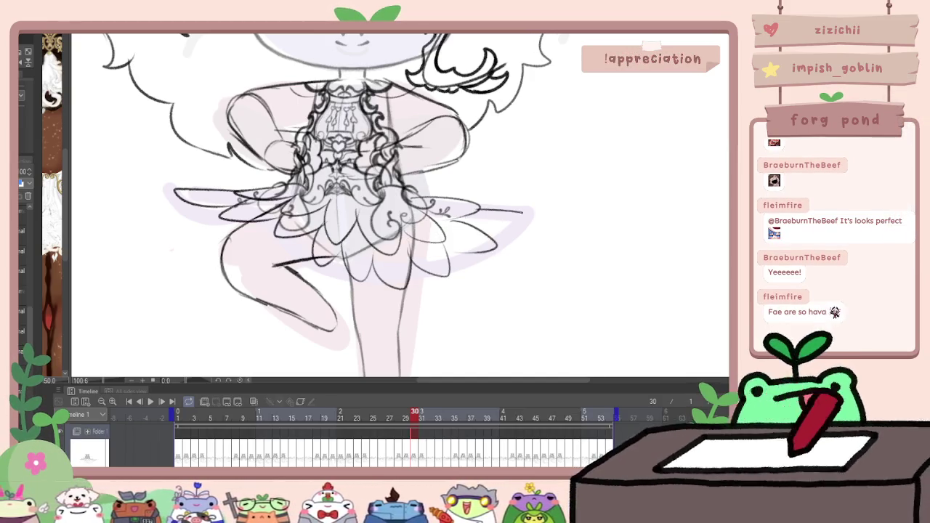
key("ctrl+0")
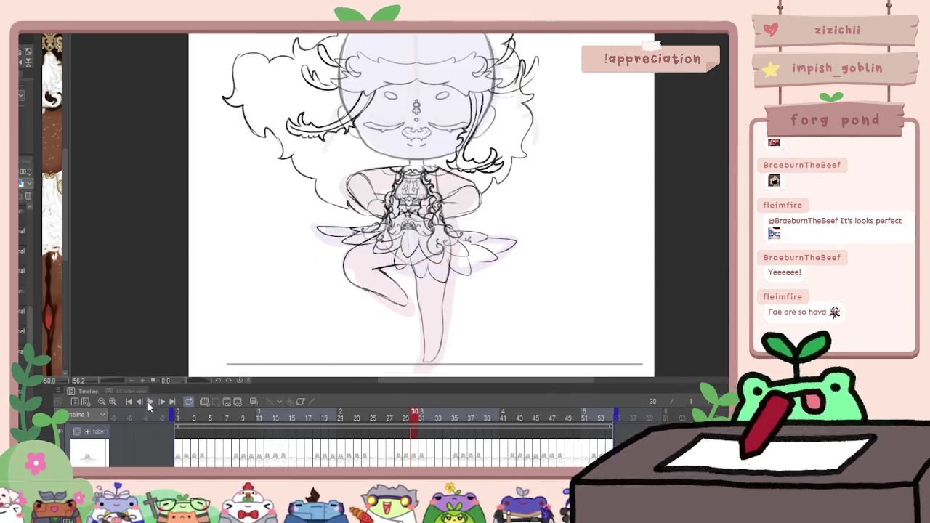
Play the animation and widen the reference sub-view to show the full costume larger
left_click(151, 401)
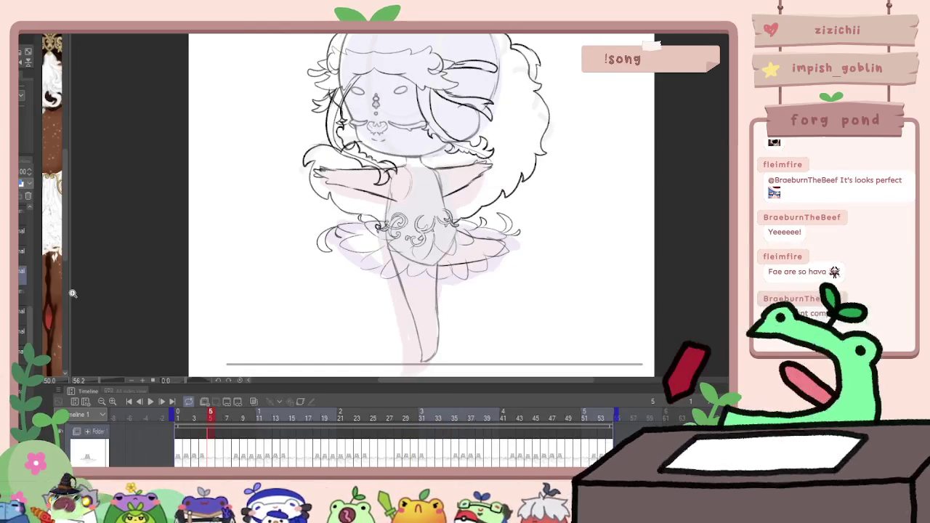
left_click_drag(66, 290, 230, 290)
scroll(192, 105, "up", 3)
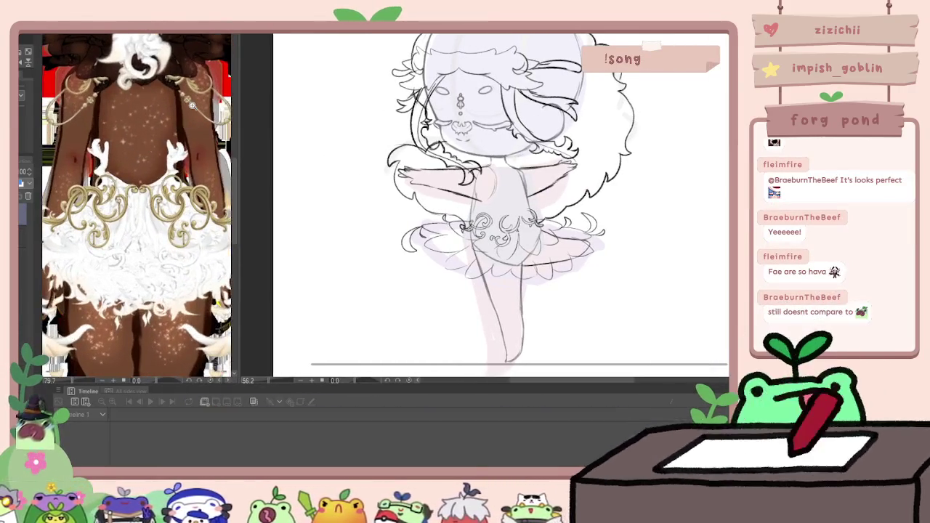
scroll(495, 218, "up", 5)
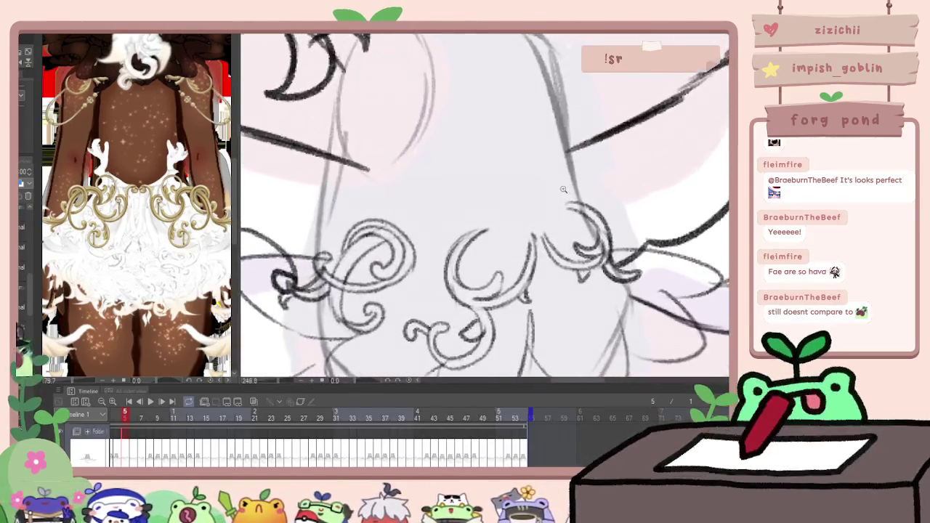
scroll(172, 188, "up", 3)
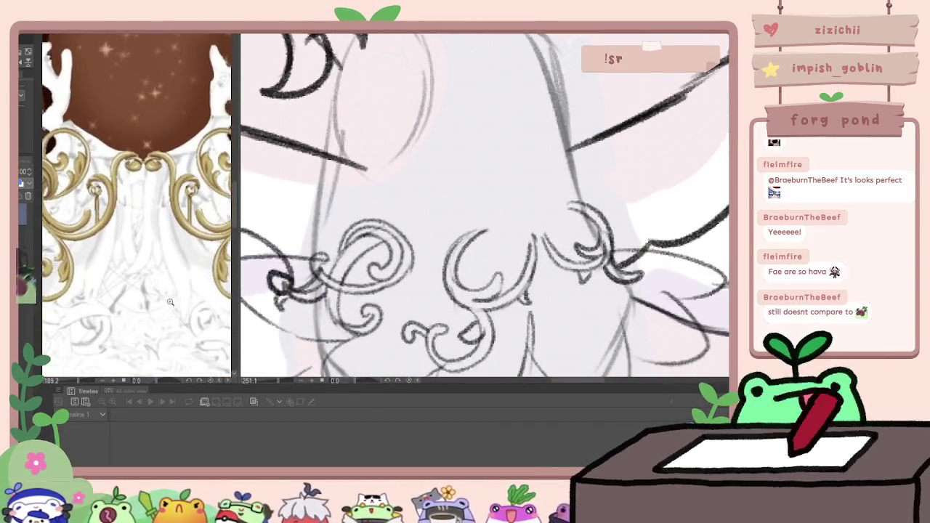
scroll(137, 203, "down", 5)
scroll(137, 204, "up", 3)
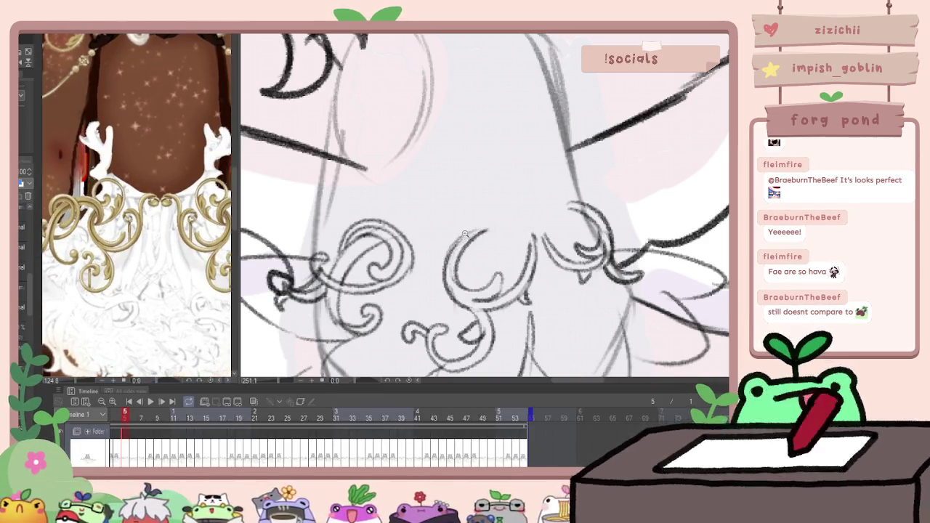
scroll(409, 234, "up", 2)
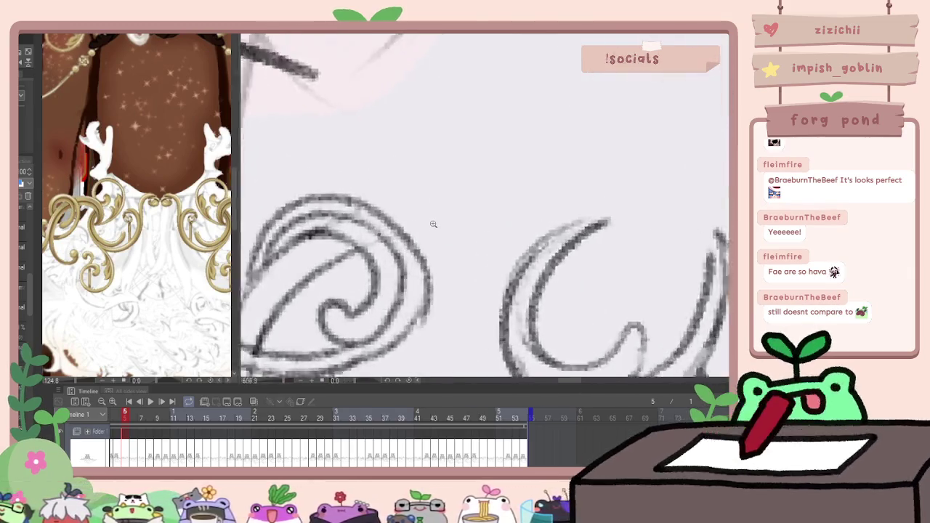
scroll(409, 234, "down", 3)
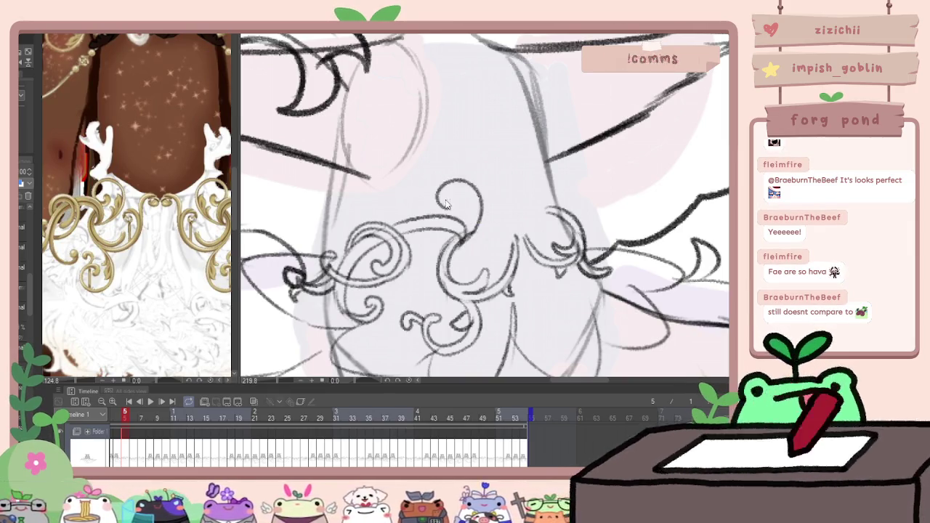
Undo the stray loop and draw an extra curling swirl in the belly ornament's centre
key("ctrl+z")
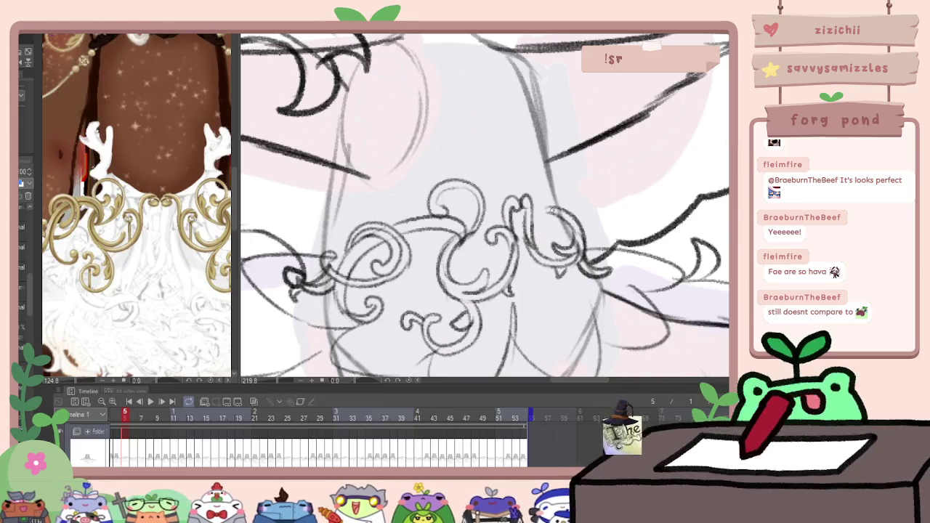
left_click_drag(542, 218, 559, 190)
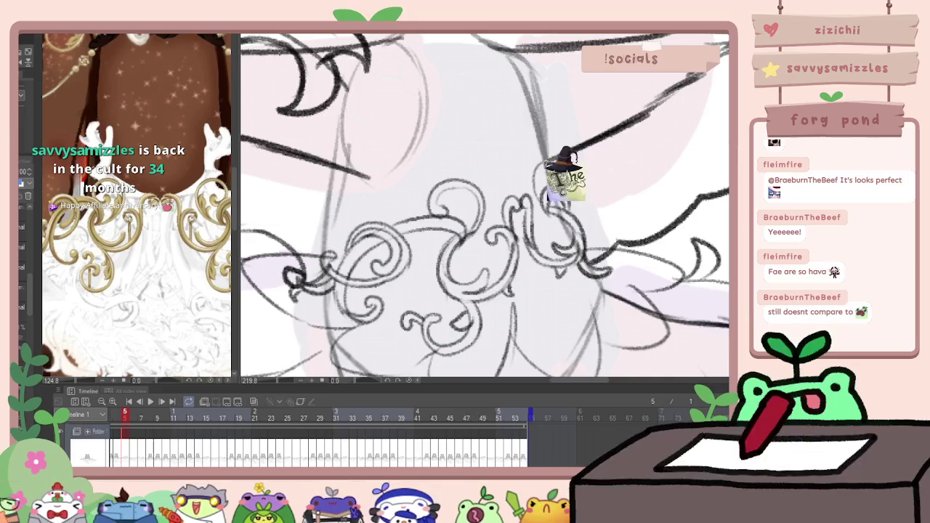
scroll(573, 145, "down", 1)
scroll(574, 145, "down", 1)
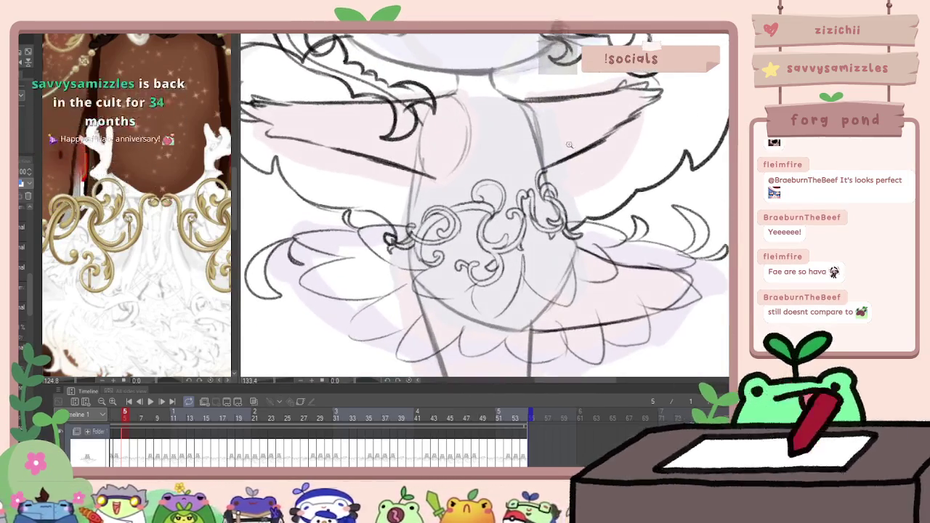
scroll(150, 256, "down", 2)
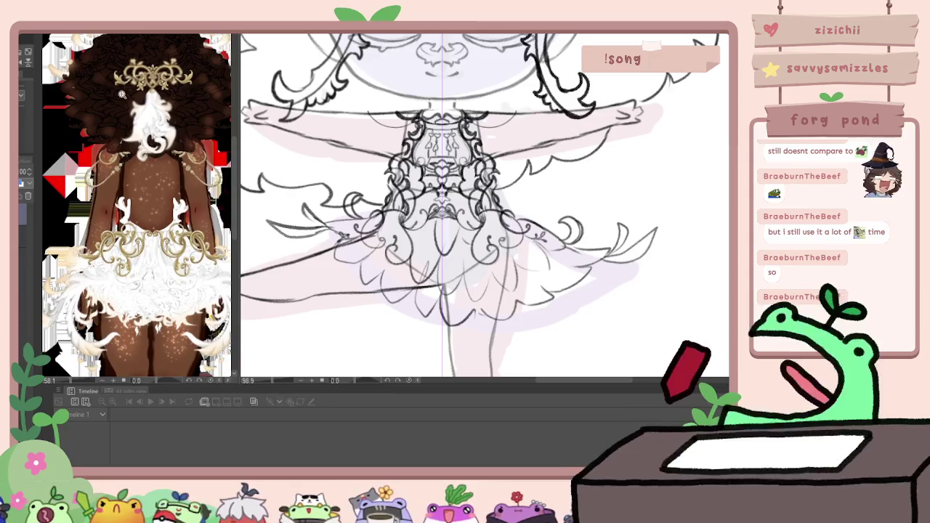
Pan the Sub View reference to the BACK illustration and zoom in slightly
left_click_drag(161, 324, 76, 305)
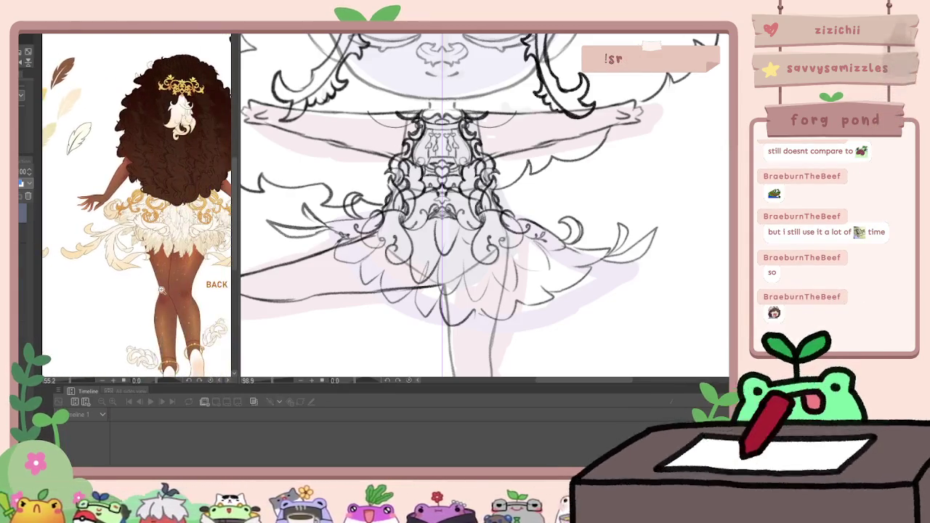
scroll(102, 295, "up", 1)
scroll(124, 284, "up", 1)
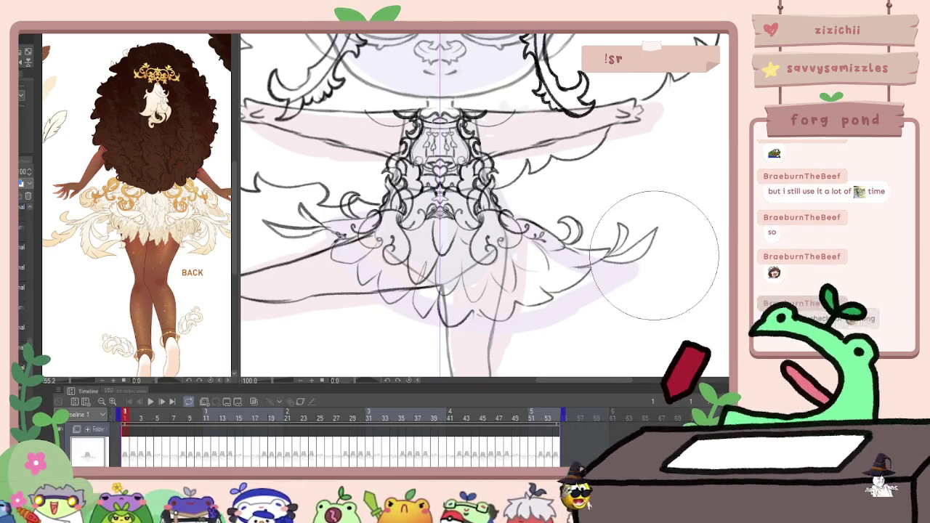
Undo the stray stroke and redraw a curving frill on the skirt's right edge on frame 1
key("ctrl+z")
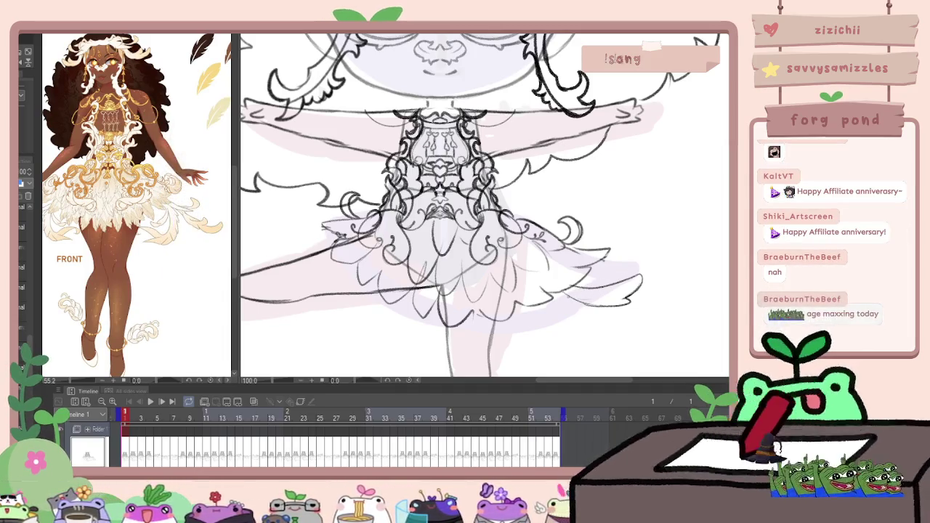
left_click_drag(608, 260, 638, 224)
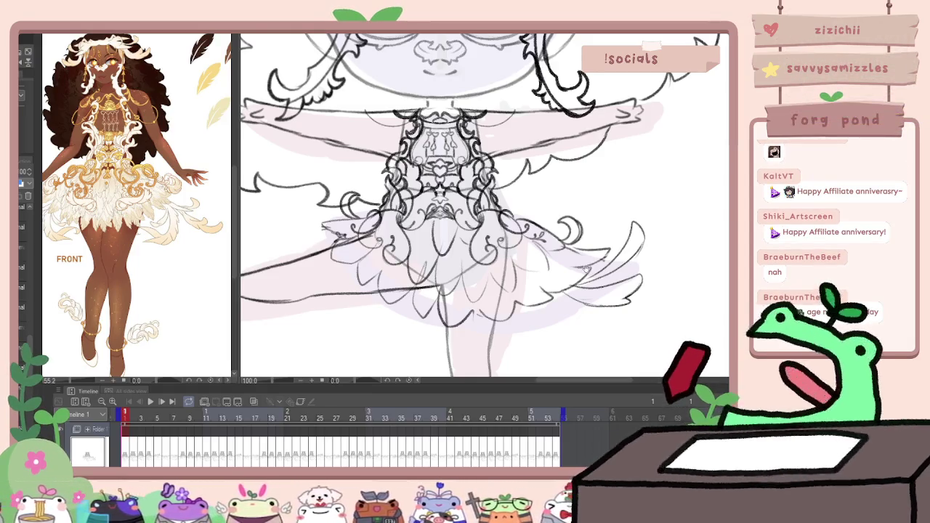
key("Left")
key("Right")
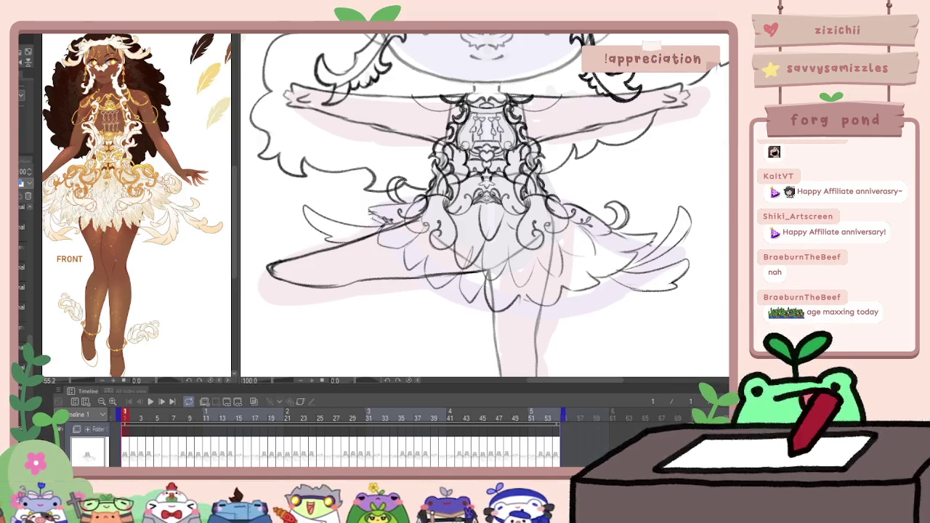
On frame 2, erase the rough strokes at the skirt's right tip and left side
key("Right")
key("Left")
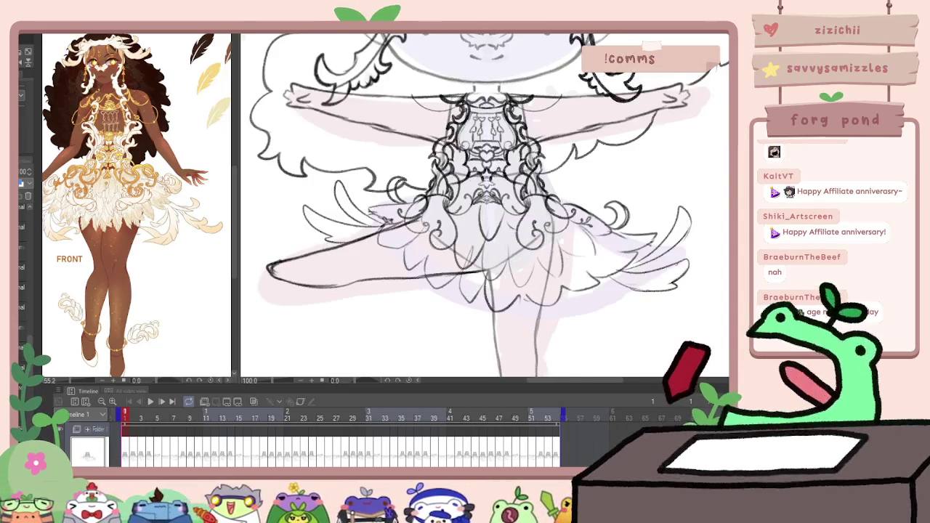
key("Right")
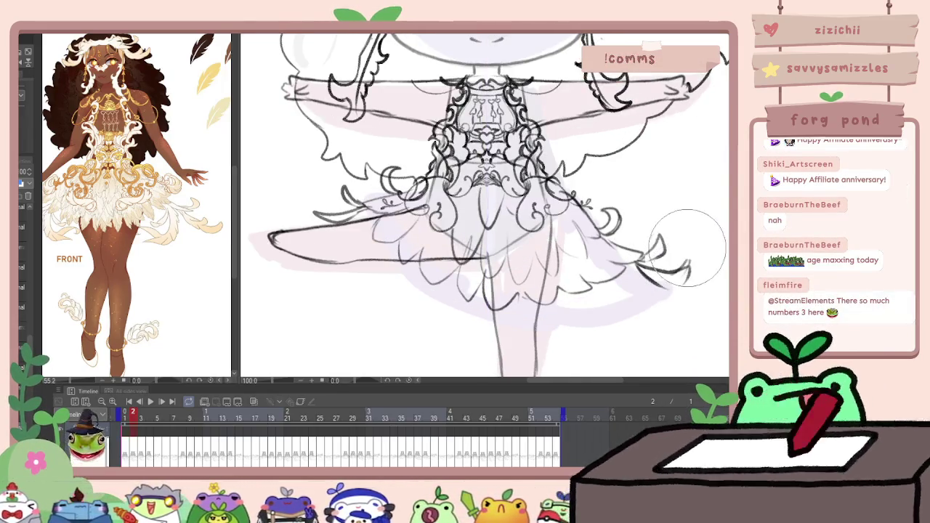
left_click_drag(676, 286, 665, 269)
left_click_drag(345, 190, 318, 214)
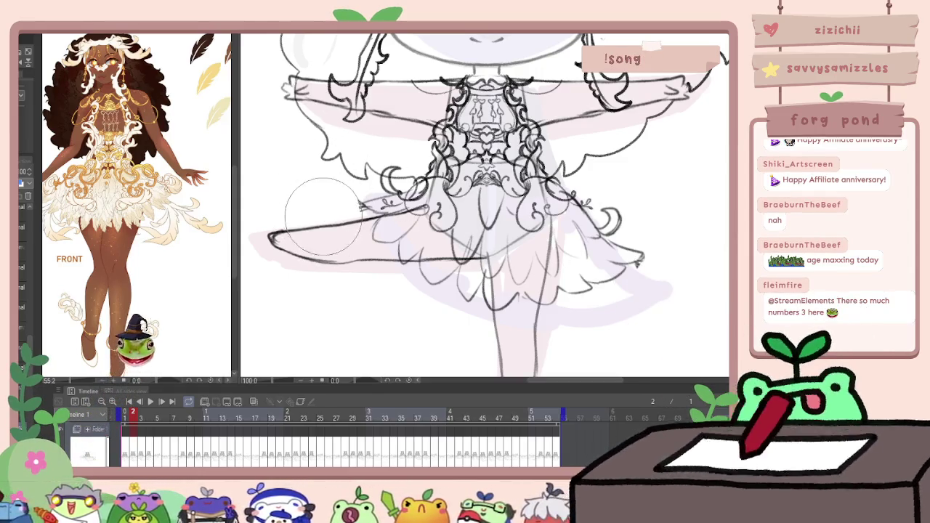
Redraw the curved right-hand skirt tip on frame 2, checking it against the neighbouring frame
key("Left")
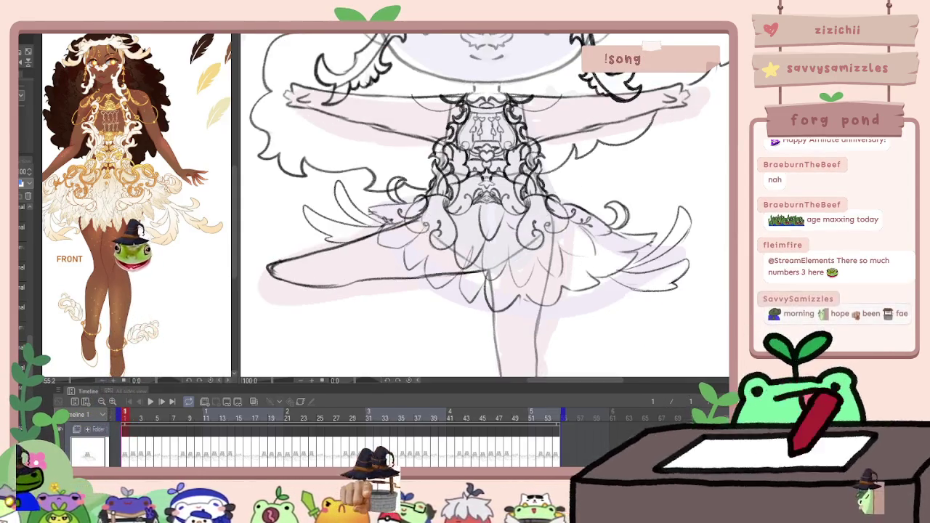
key("Right")
left_click_drag(610, 282, 640, 320)
key("Left")
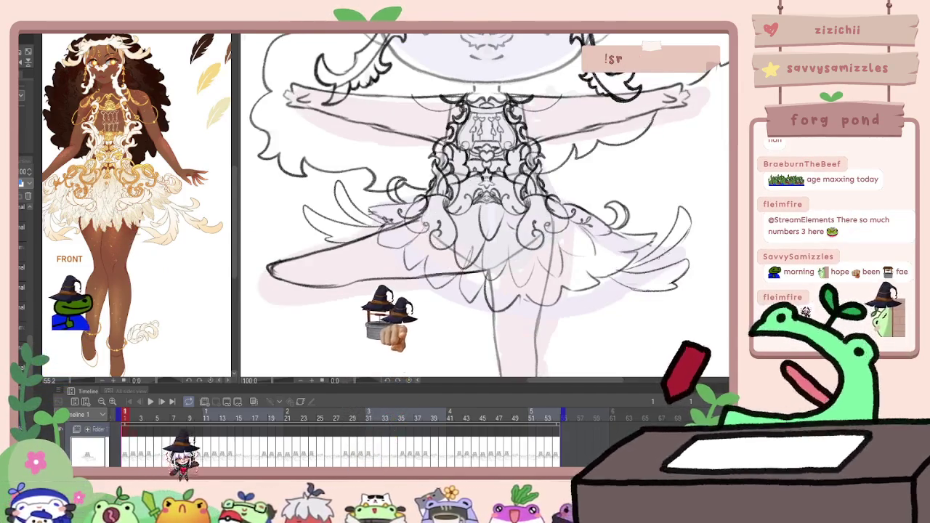
key("Right")
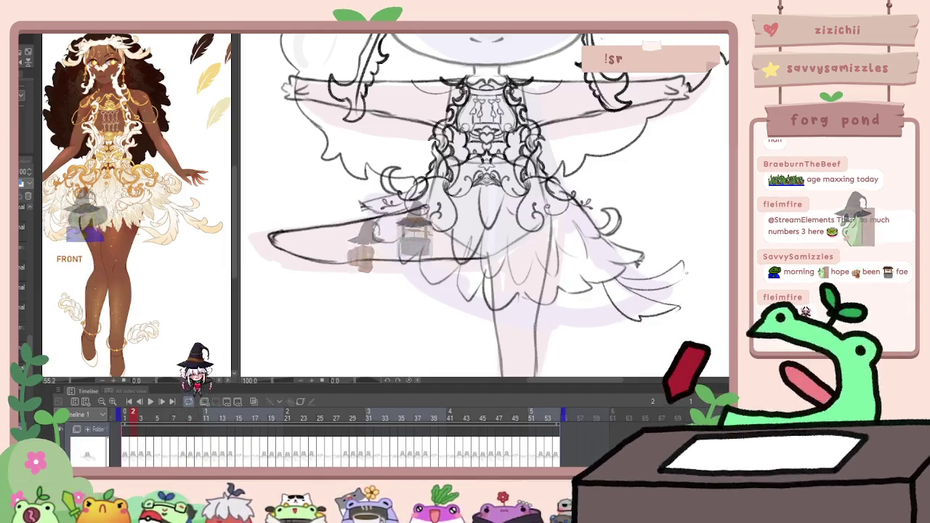
Flip between frames 2 and 3 to compare the motion, ending on frame 3
key("Right")
key("Left")
key("Right")
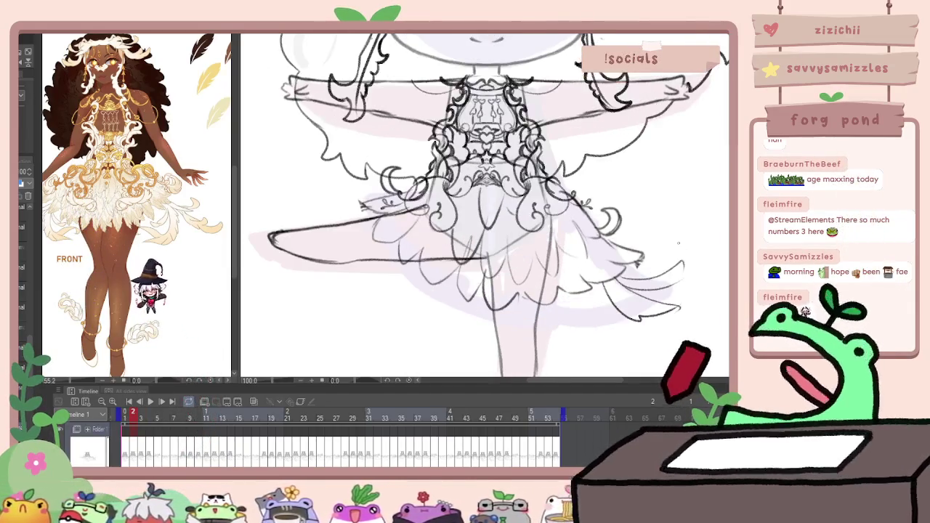
key("Left")
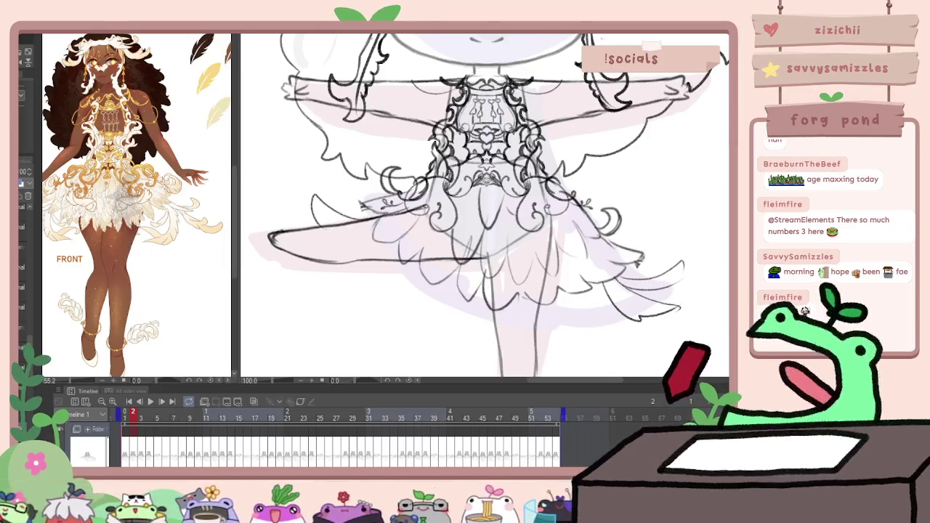
key("Right")
key("Left")
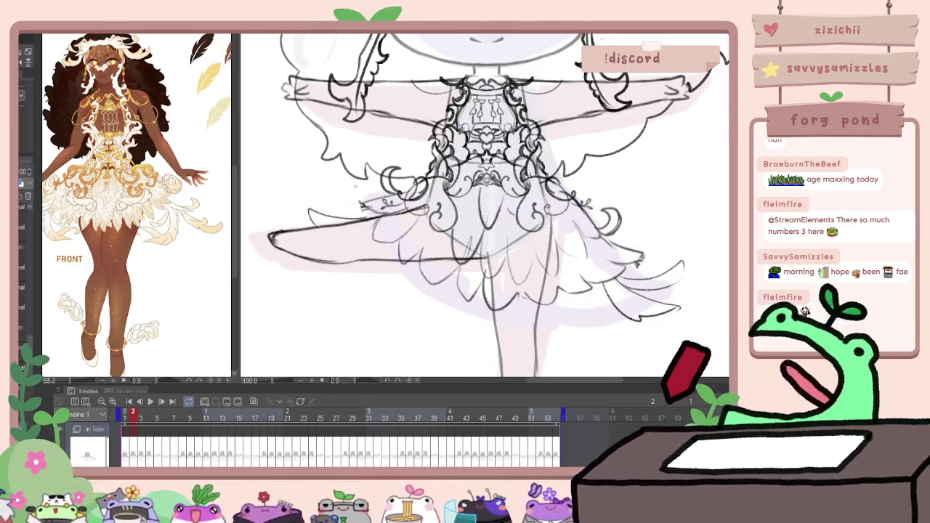
key("Right")
key("Left")
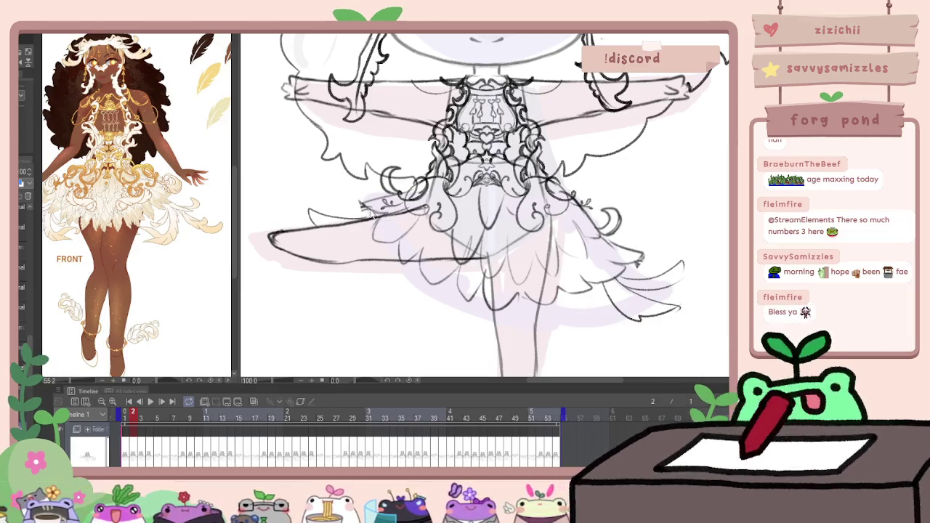
key("Right")
key("Left")
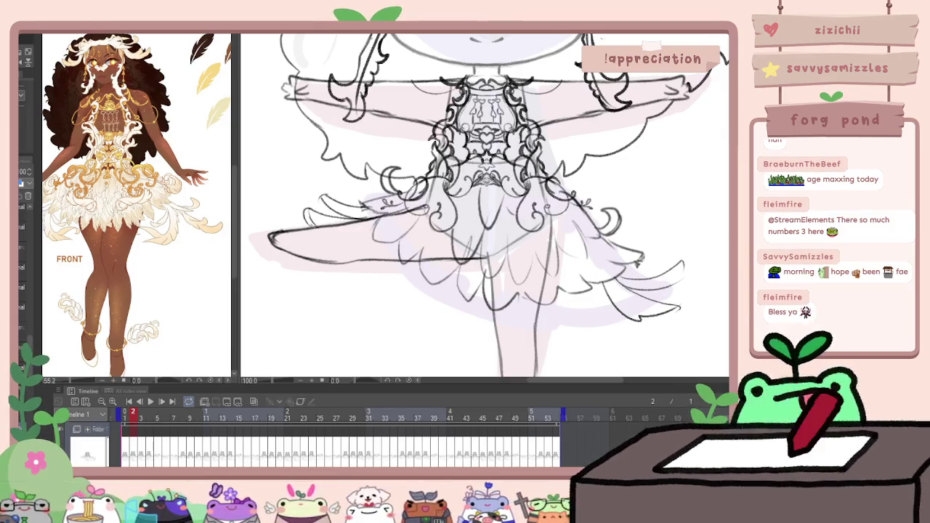
key("Right")
key("Left")
key("Right")
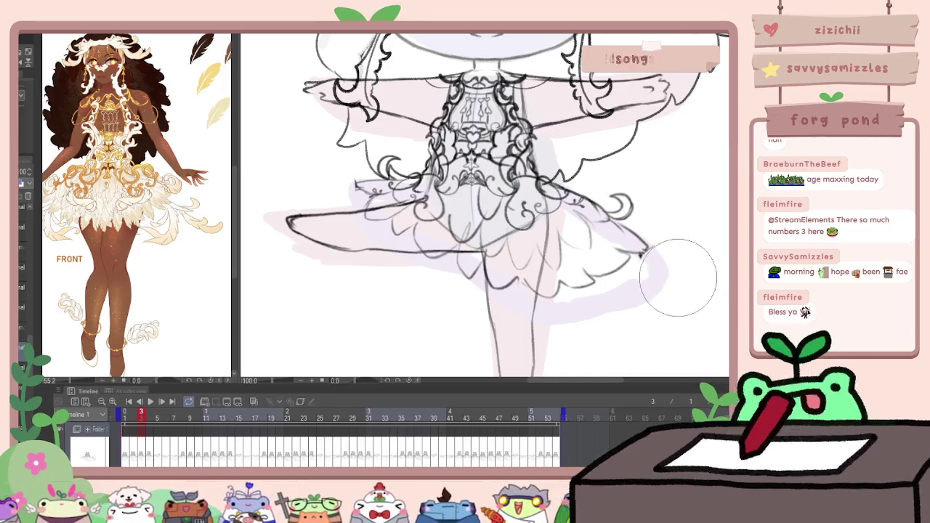
Flip through frames 2–4 to check the skirt strands, settling on frame 4
key("comma")
key("period")
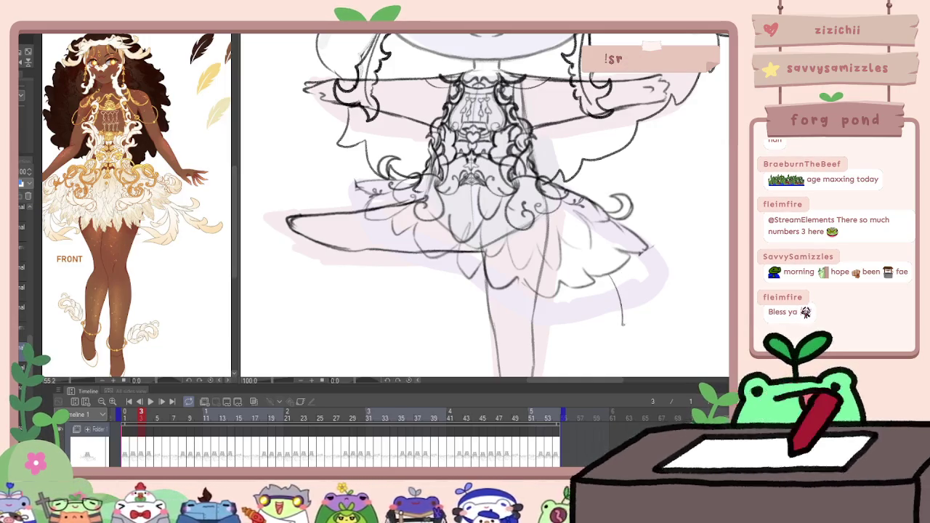
key("comma")
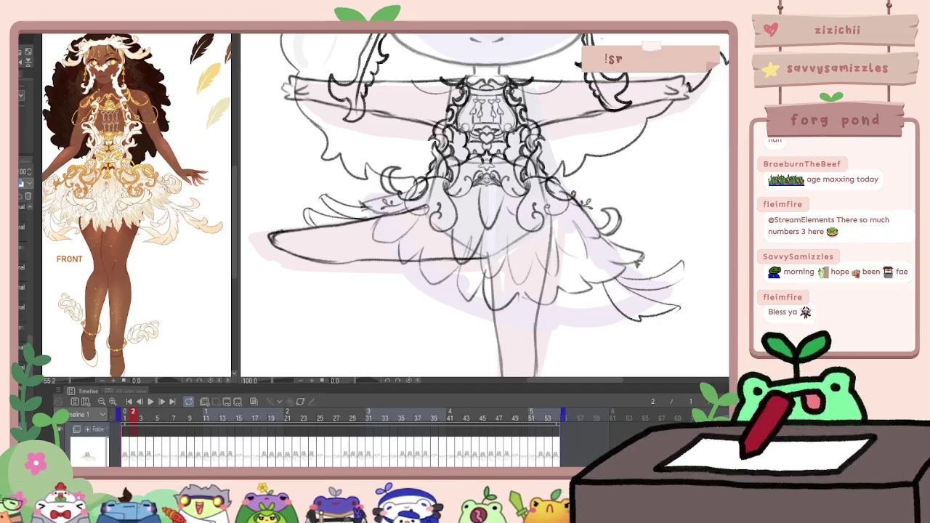
key("period")
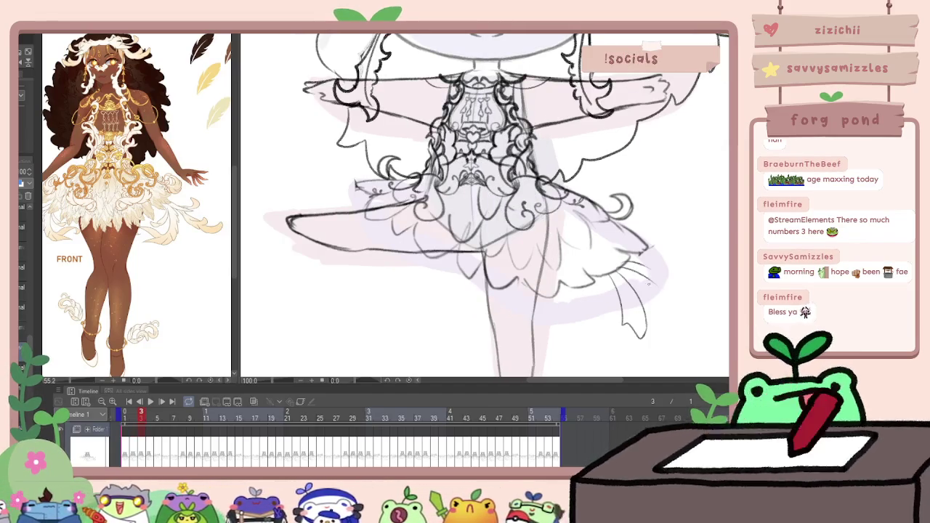
key("period")
key("period")
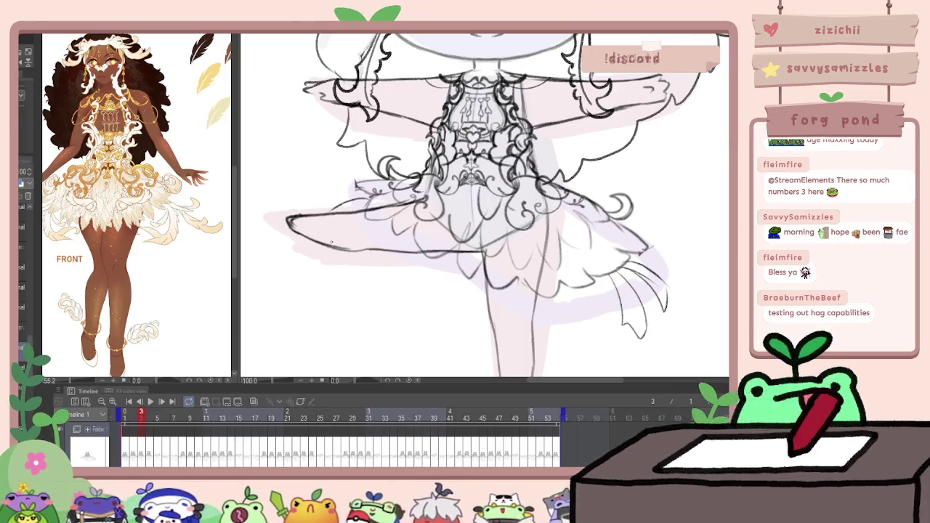
key("period")
key("comma")
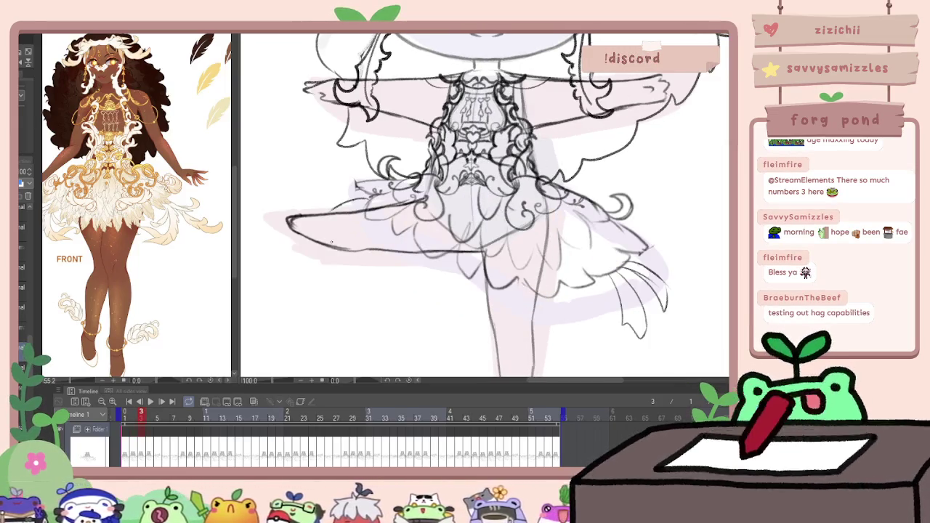
key("period")
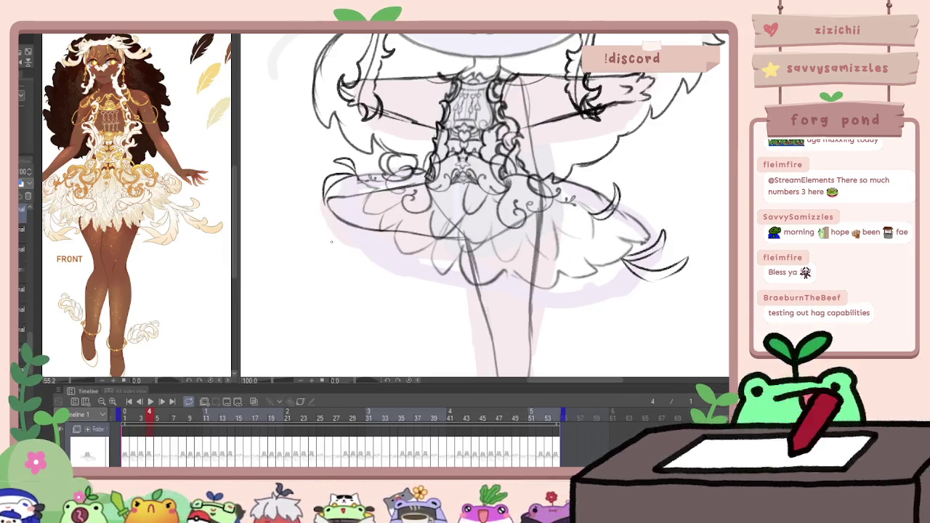
key("comma")
key("comma")
key("period")
key("period")
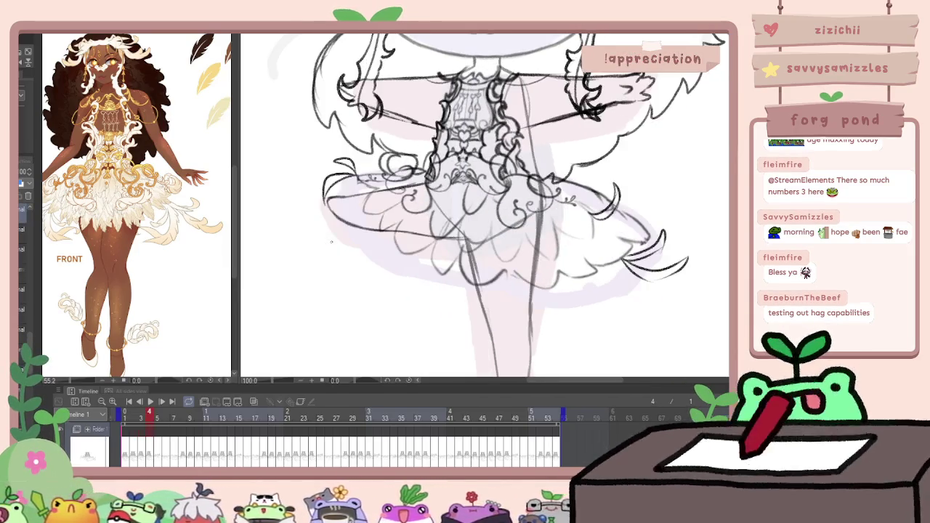
On frame 4, erase extra ruffle and curl strokes, then sketch new lower-right and left-edge strands
mouse_move(647, 240)
left_mouse_down()
mouse_move(676, 270)
mouse_move(696, 254)
left_mouse_up()
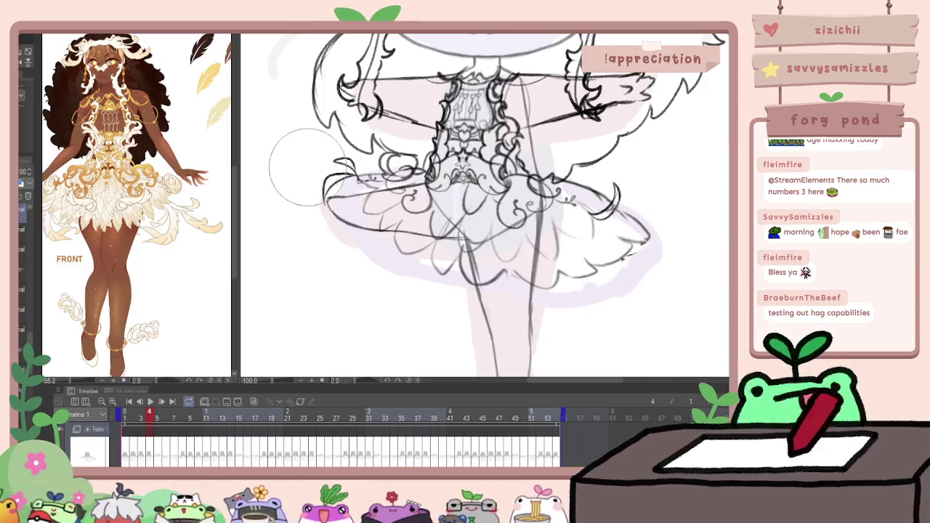
left_click_drag(306, 168, 312, 177)
key("comma")
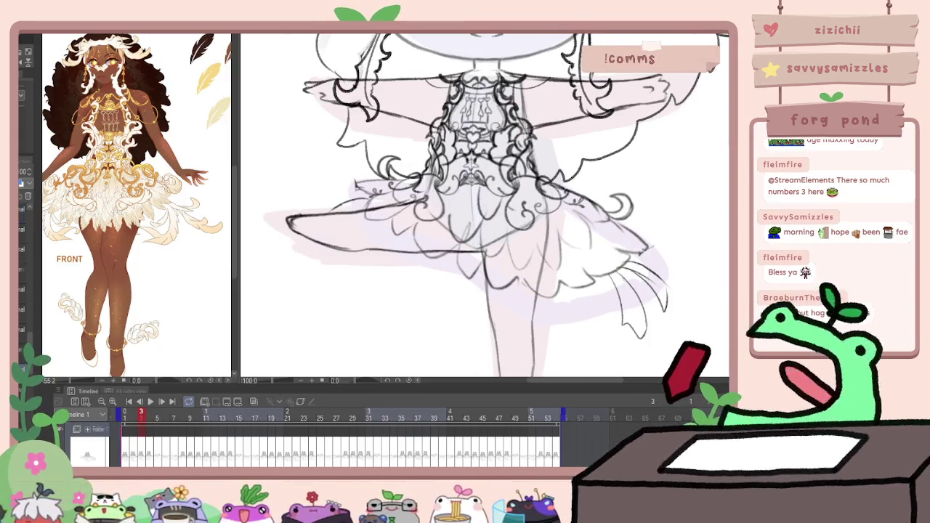
key("period")
left_click_drag(602, 267, 638, 295)
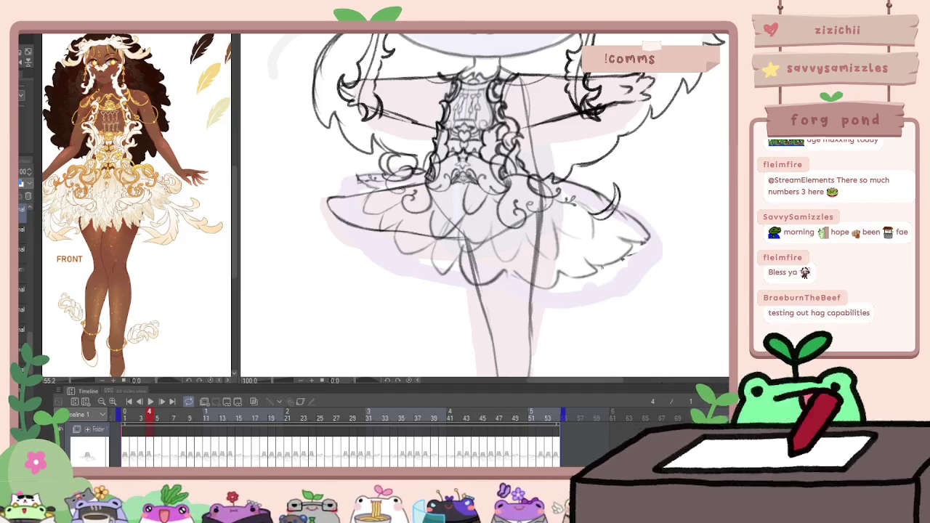
left_click_drag(614, 270, 674, 262)
key("comma")
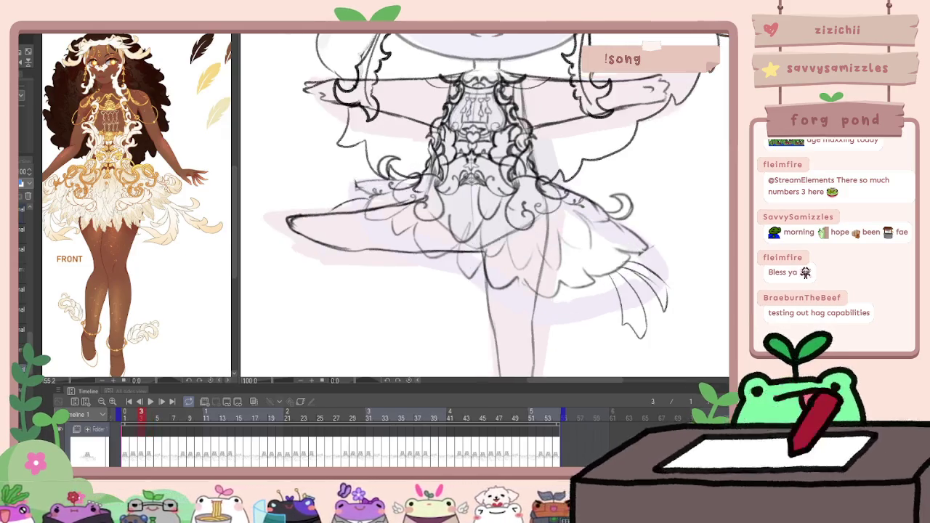
key("period")
left_click_drag(350, 223, 350, 234)
On frame 3, sketch longer trailing strands at the skirt's right tip
key("comma")
key("comma")
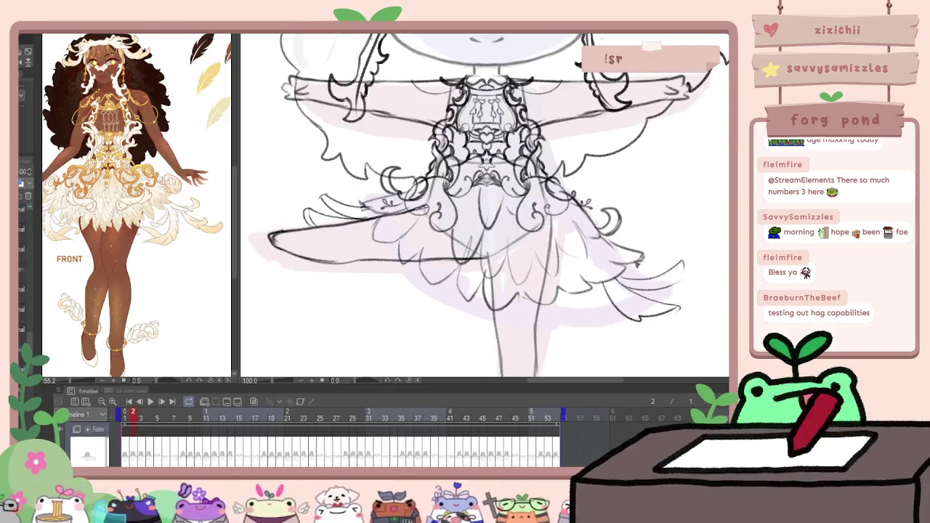
key("period")
key("period")
key("comma")
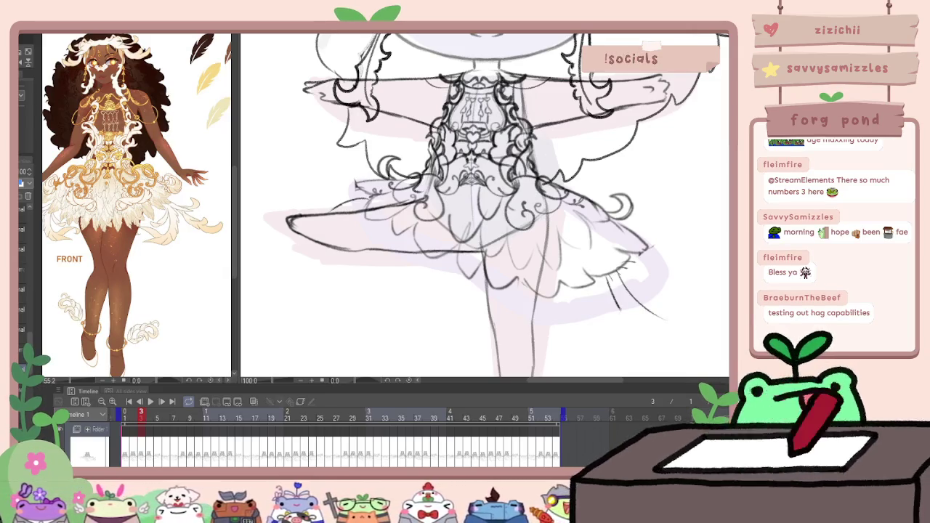
left_click_drag(616, 303, 680, 318)
left_click_drag(624, 268, 692, 296)
key("period")
key("comma")
Erase the strands at the skirt's right tip on frame 4, then advance to frame 5
key("period")
key("period")
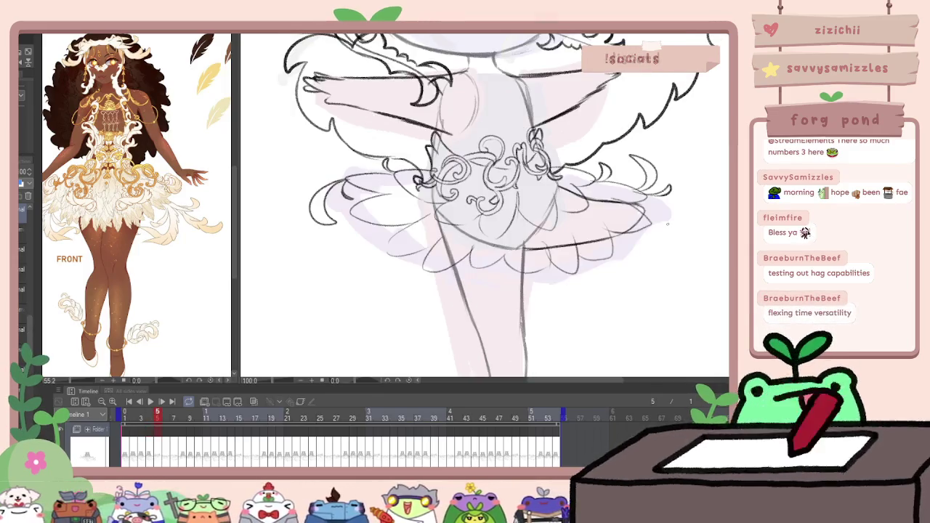
key("comma")
key("e")
left_click_drag(683, 287, 675, 278)
key("comma")
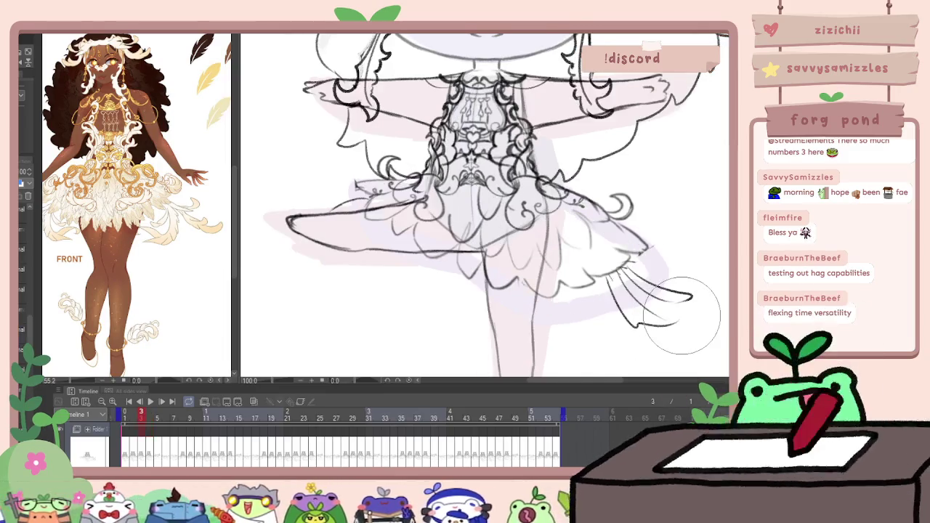
key("period")
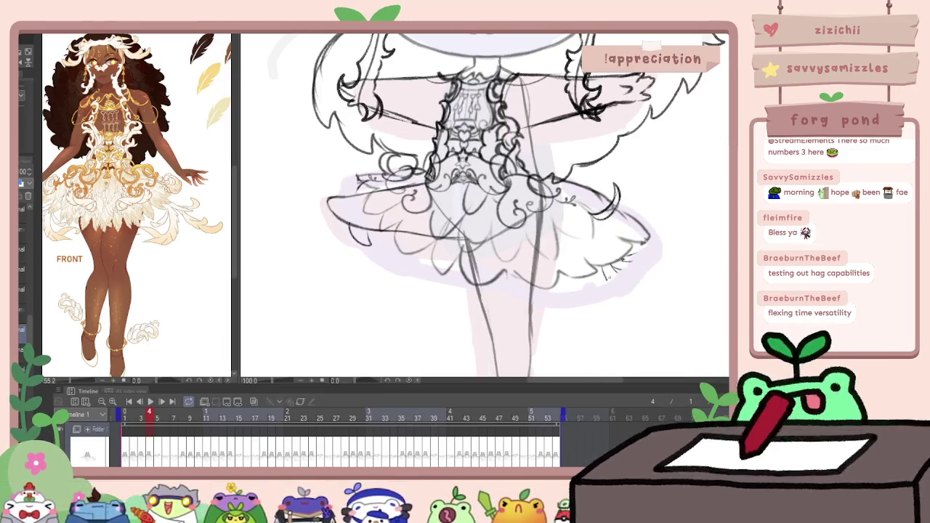
key("period")
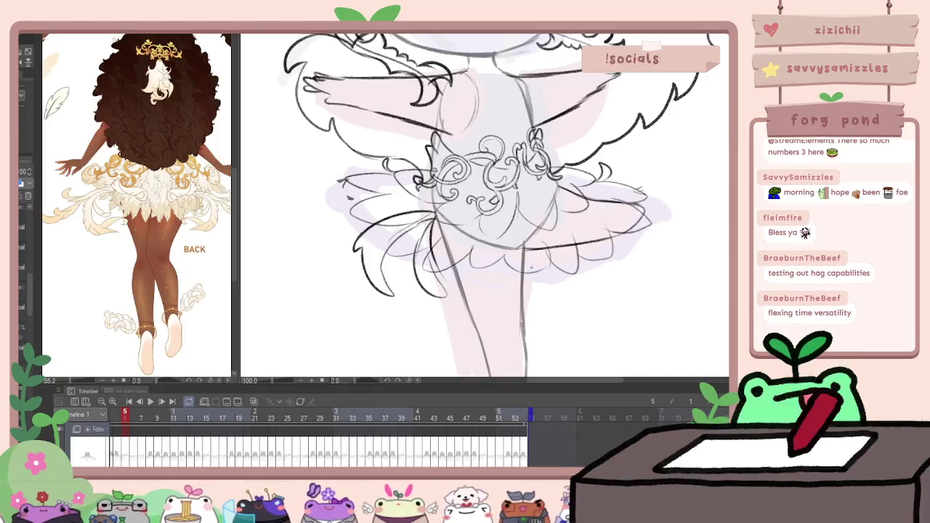
Sketch a curved strand on the skirt's right side on frame 5
key("comma")
key("period")
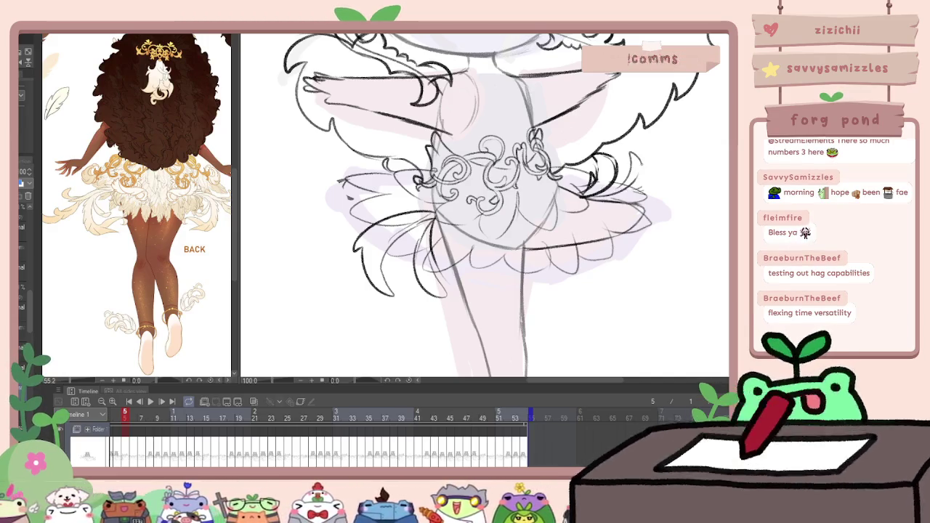
left_click_drag(627, 154, 633, 190)
On frame 6, add short strands on the skirt's left and right edges
key("Right")
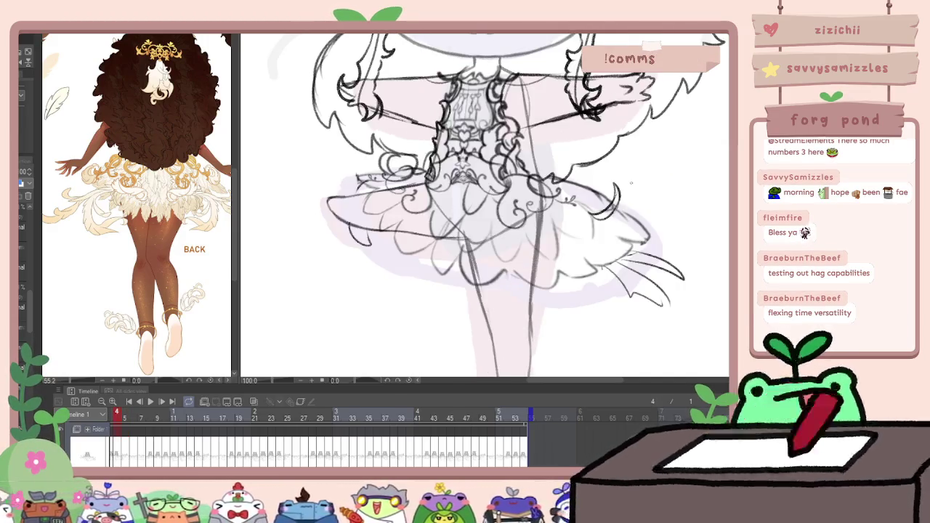
key("Left")
key("Right")
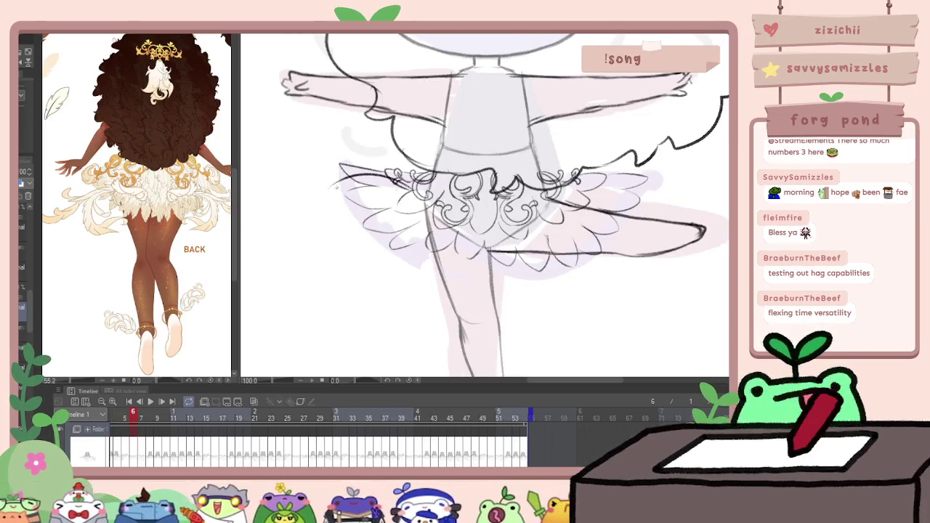
left_click_drag(398, 187, 353, 206)
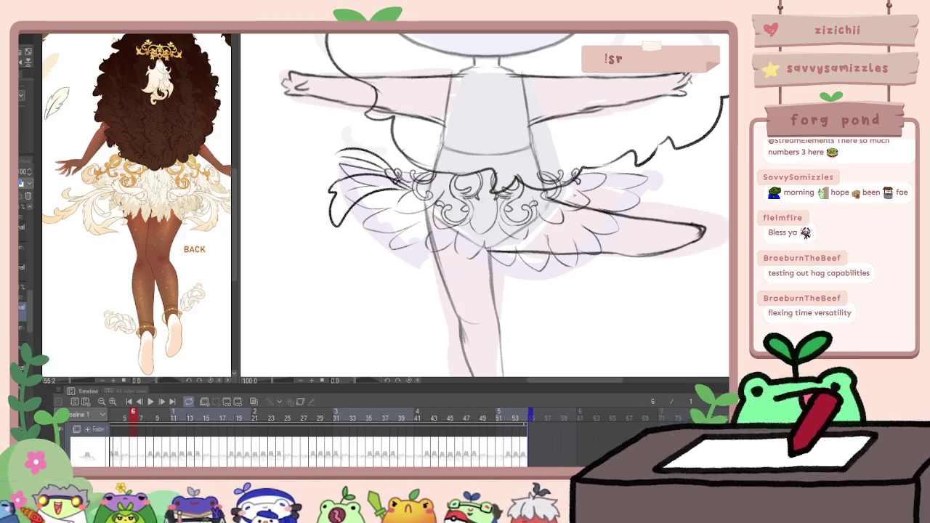
left_click_drag(656, 187, 597, 195)
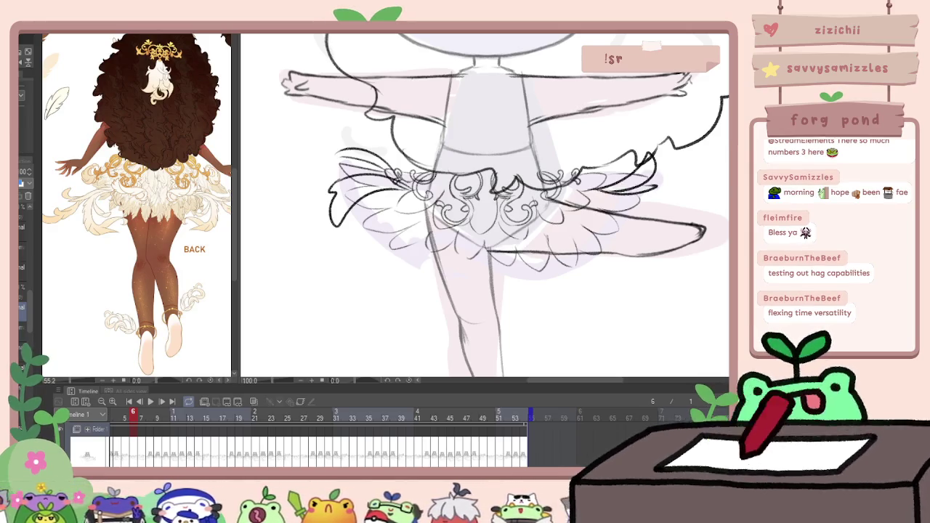
On frame 7, sketch a short stroke beside the skirt, undo it, and advance to frame 8
key("Right")
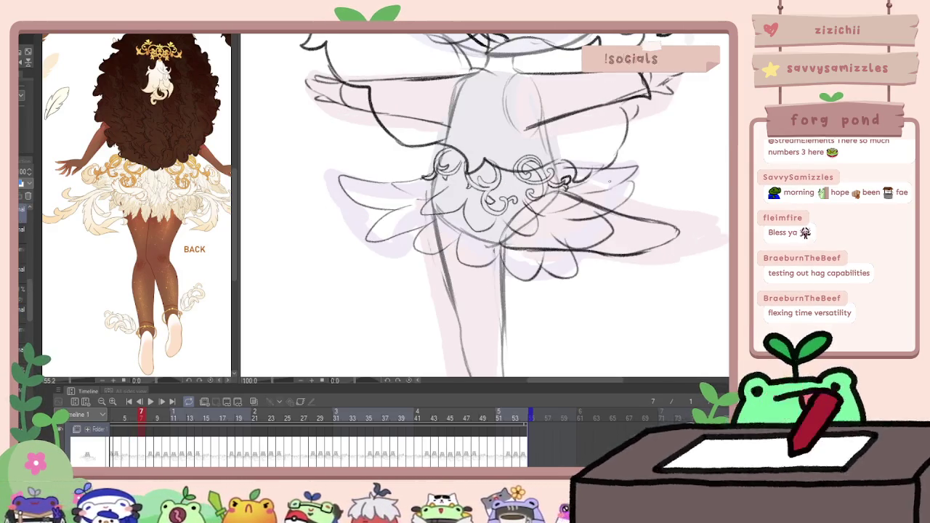
key("Left")
key("Right")
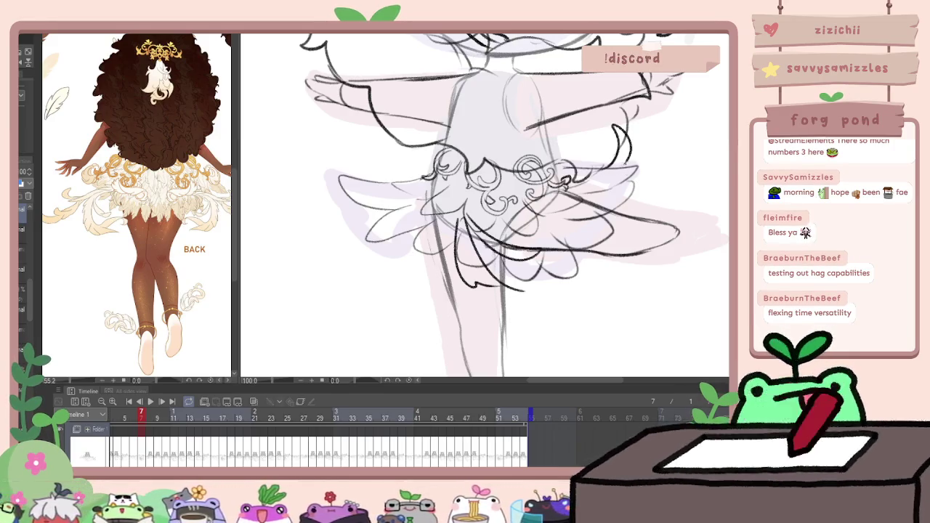
left_click_drag(634, 134, 625, 167)
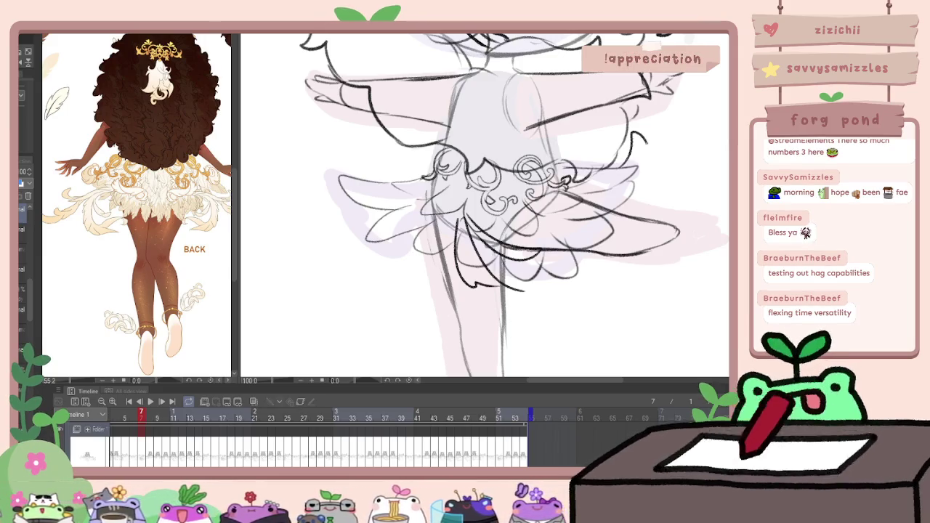
key("ctrl+z")
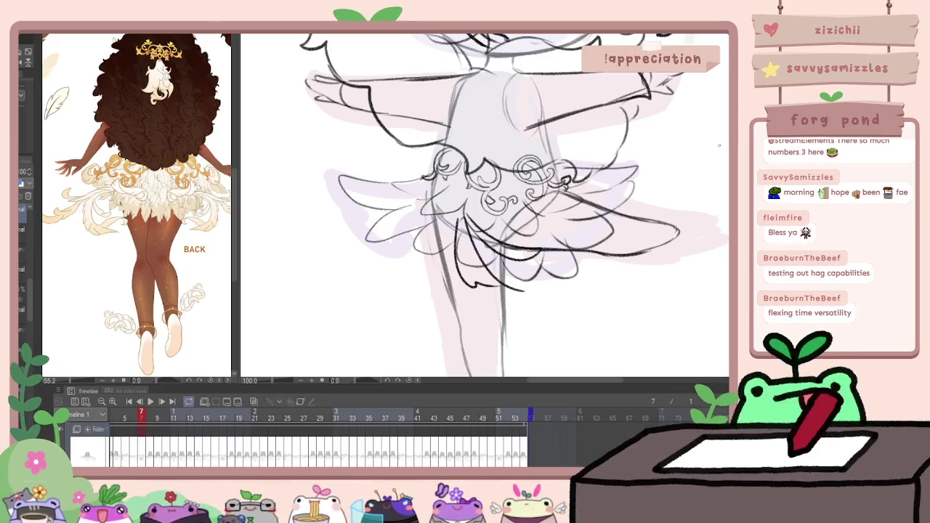
key("period")
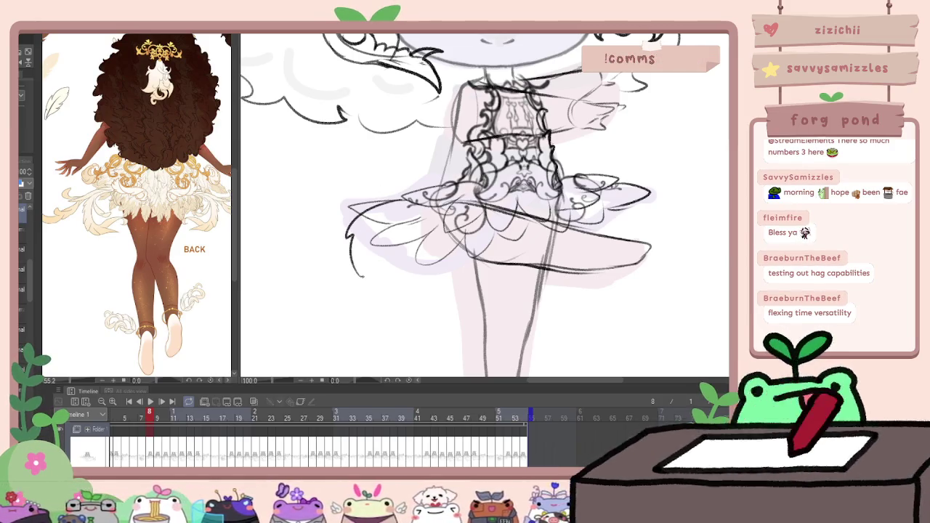
Sketch a curved strand at the skirt's upper-left edge and small frill strokes on the right
left_click_drag(339, 195, 397, 187)
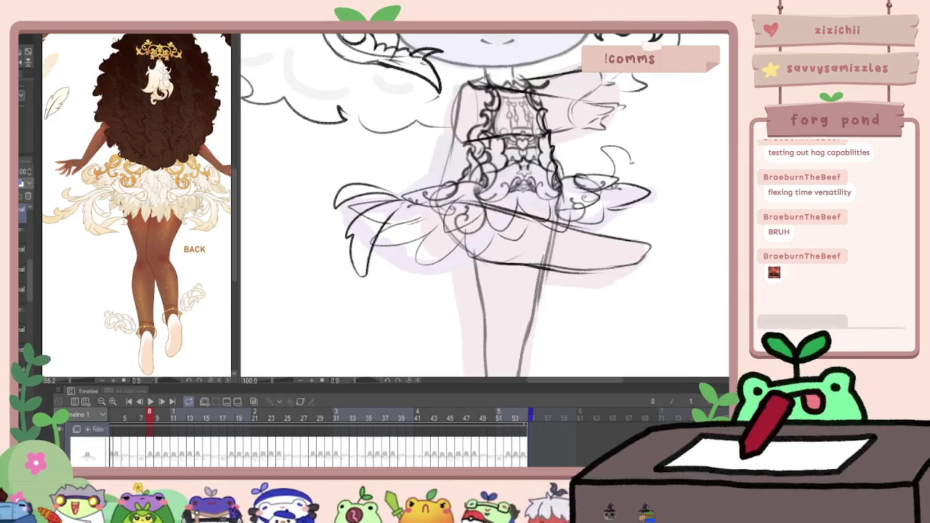
left_click_drag(603, 149, 624, 166)
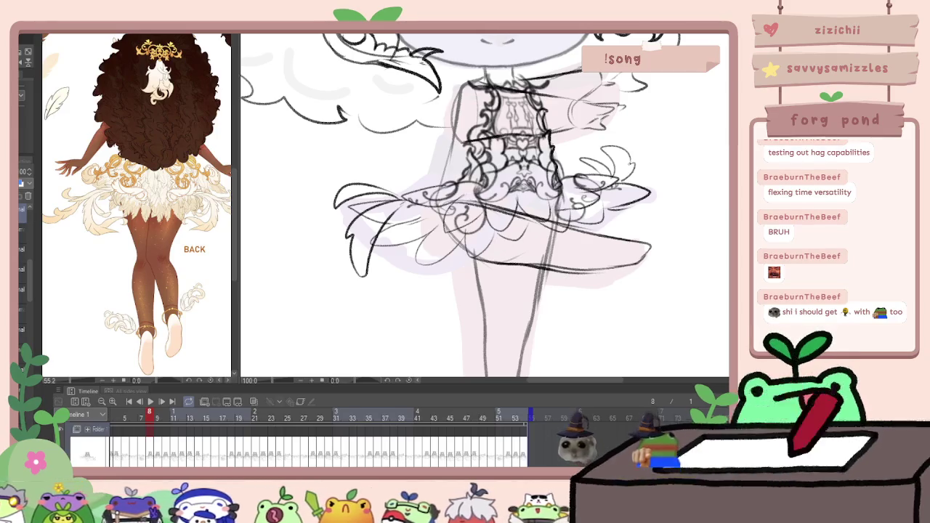
On frame 9, draw a fuller left skirt lobe and a curved lobe at the right edge
key("Right")
left_click_drag(308, 193, 342, 187)
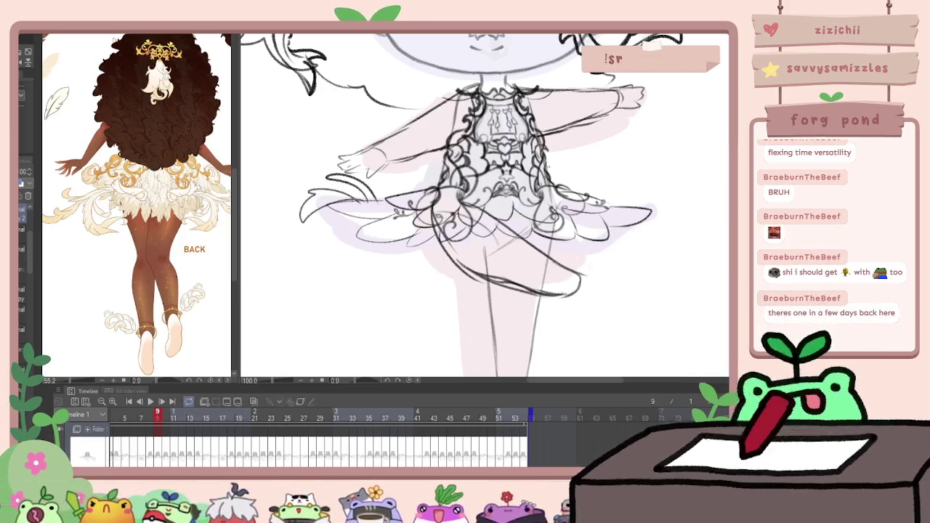
key("Right")
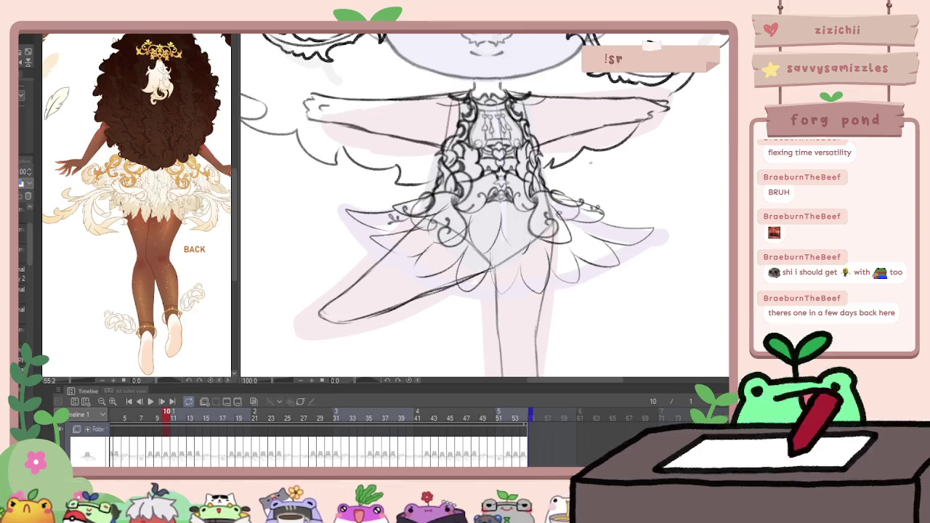
key("Right")
key("Left")
key("Left")
key("ctrl+z")
key("ctrl+z")
key("ctrl+z")
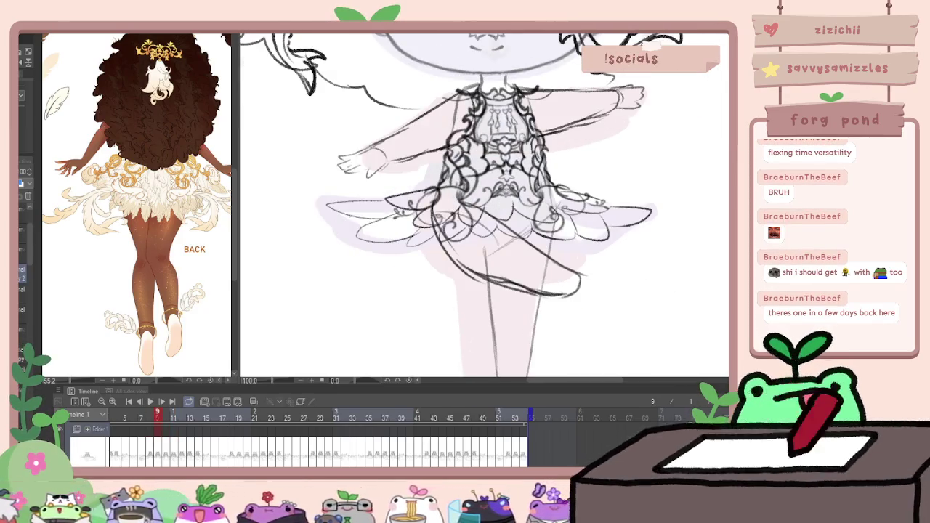
key("ctrl+y")
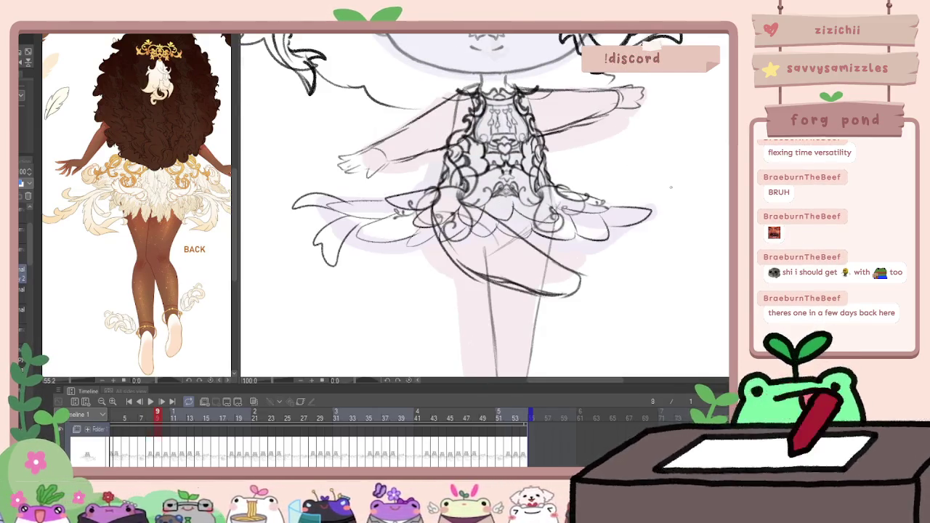
left_click_drag(654, 209, 667, 175)
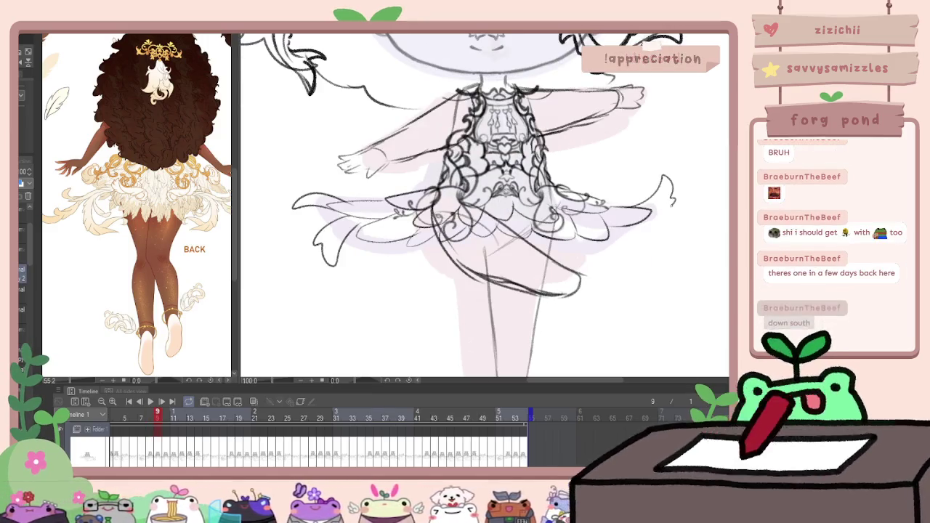
On frame 10, add curved lobes at both skirt edges, then play back the animation
key("Right")
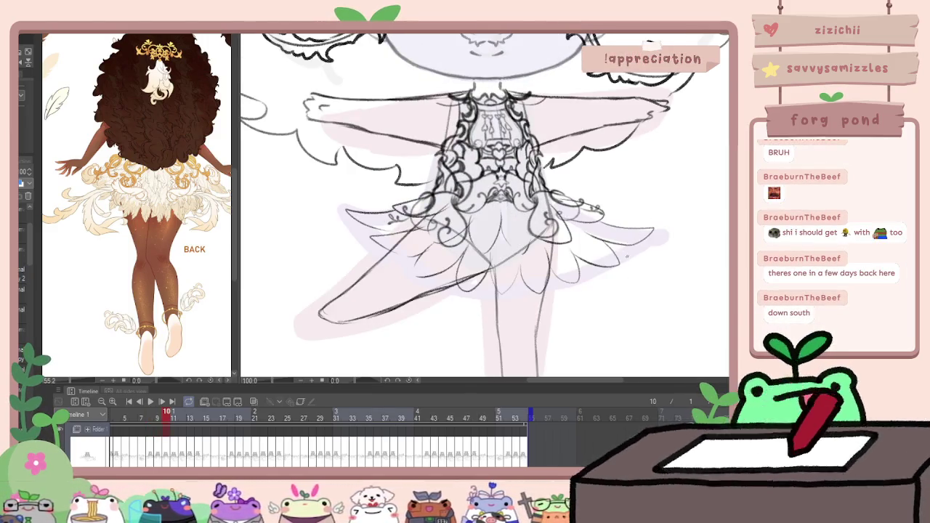
left_click_drag(678, 255, 685, 217)
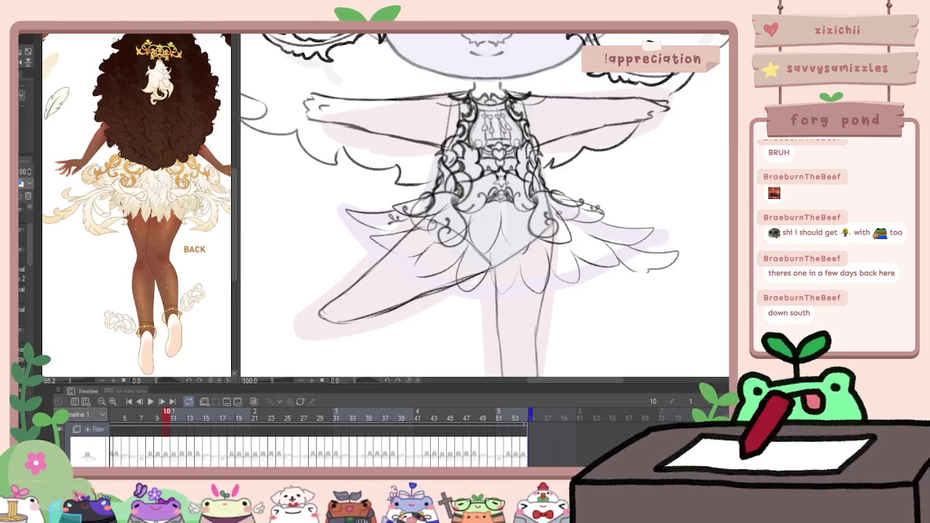
mouse_move(372, 234)
left_mouse_down()
mouse_move(318, 241)
mouse_move(311, 201)
left_mouse_up()
key("Right")
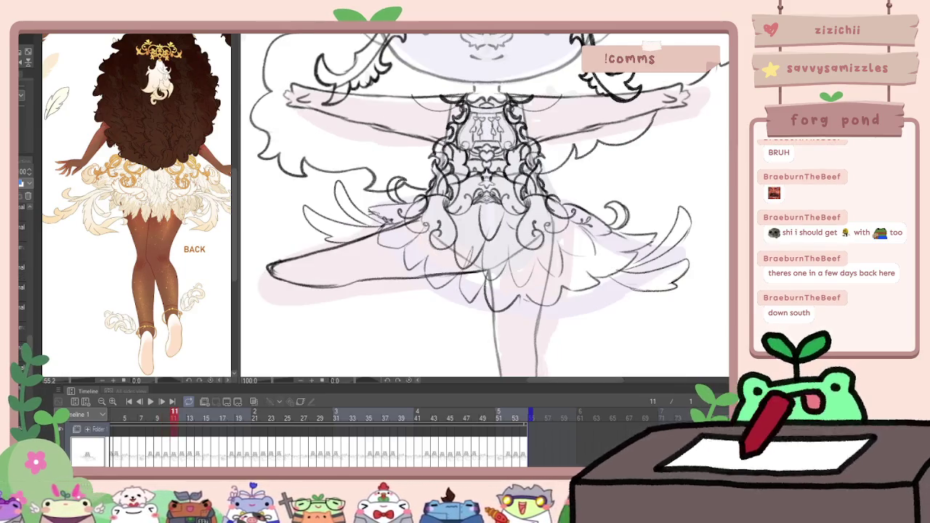
key("ctrl+0")
left_click(149, 402)
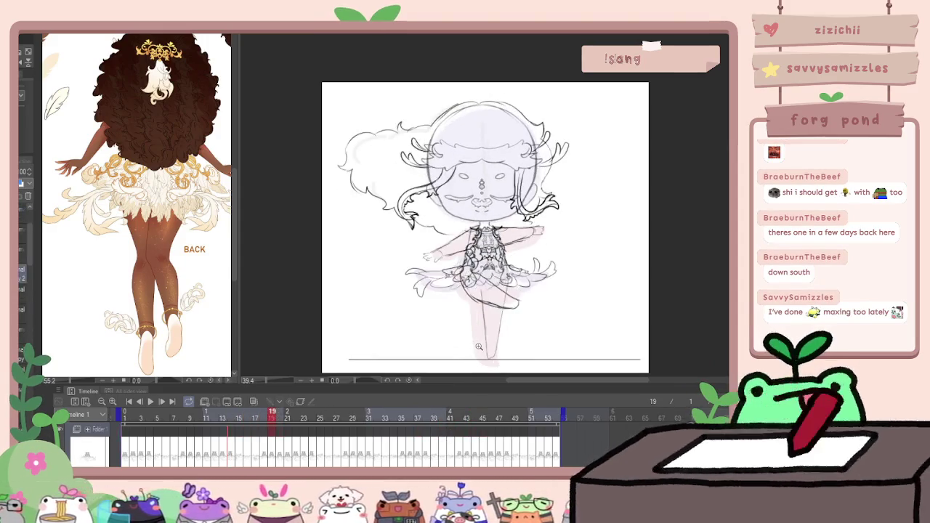
Zoom in on the canvas to view frame 26's back-view drawing close up
scroll(479, 346, "up", 2)
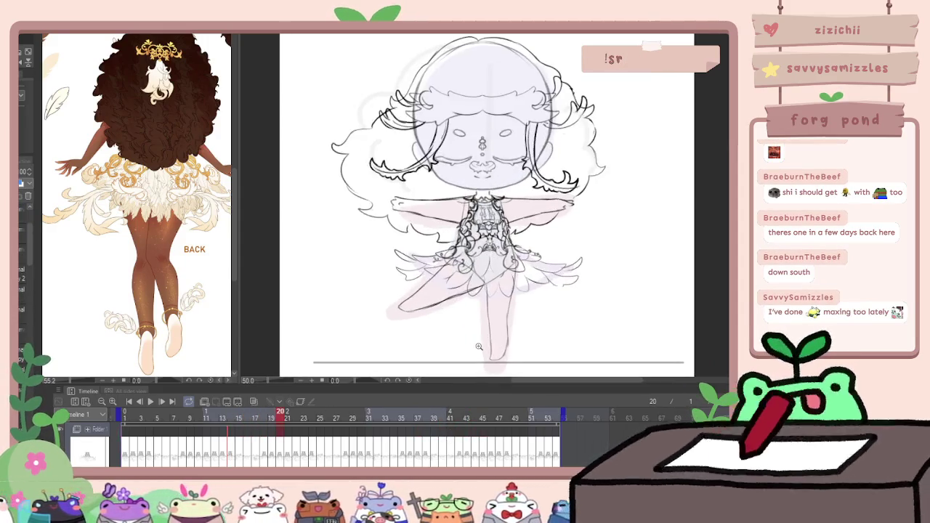
scroll(479, 347, "up", 2)
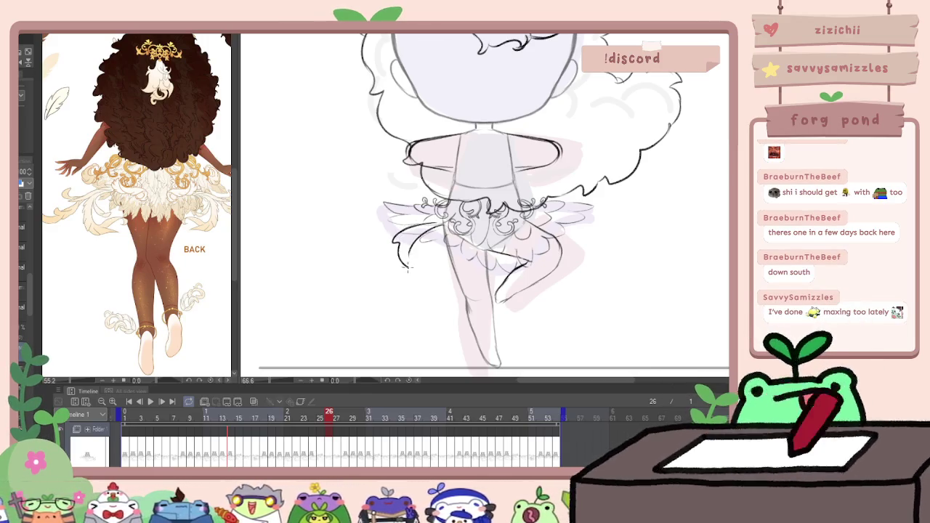
Draw a stroke along the skirt's left edge on frame 26 and compare it with frame 27
left_click_drag(407, 267, 434, 206)
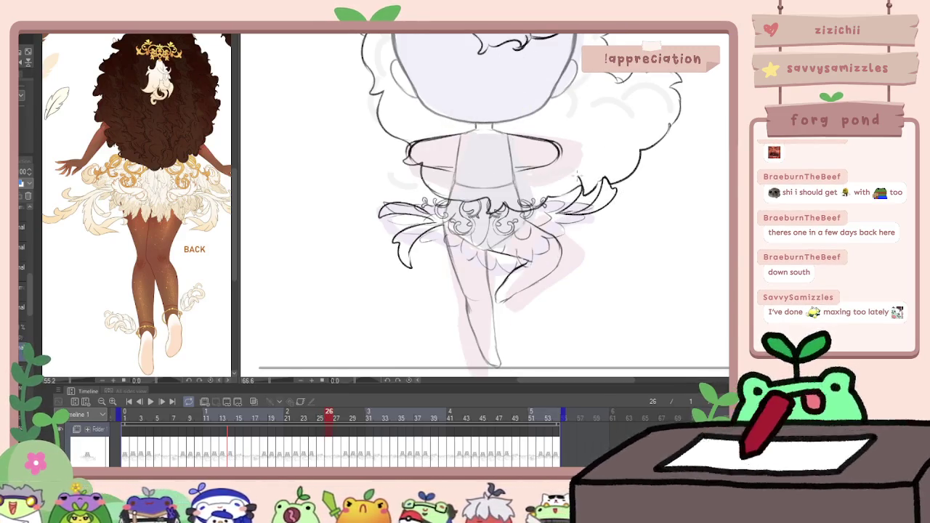
key("Right")
key("Right")
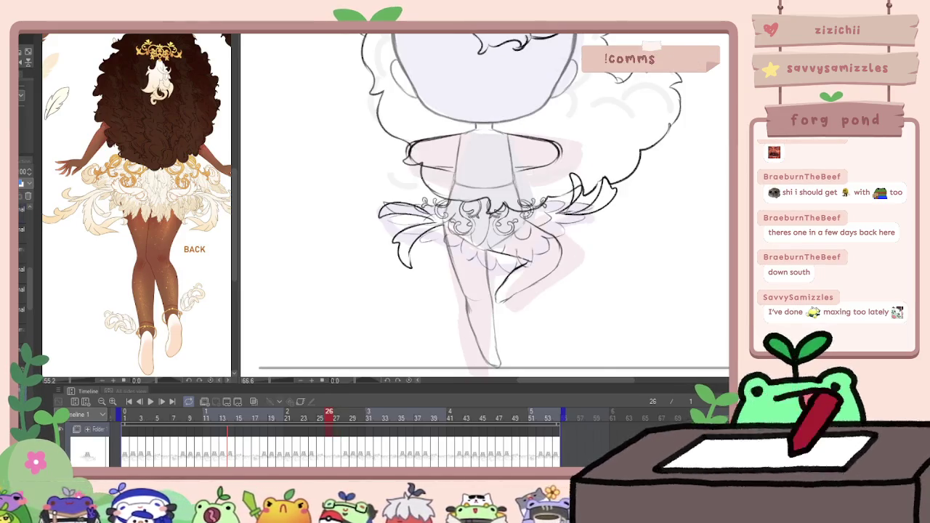
key("Left")
key("Right")
key("Left")
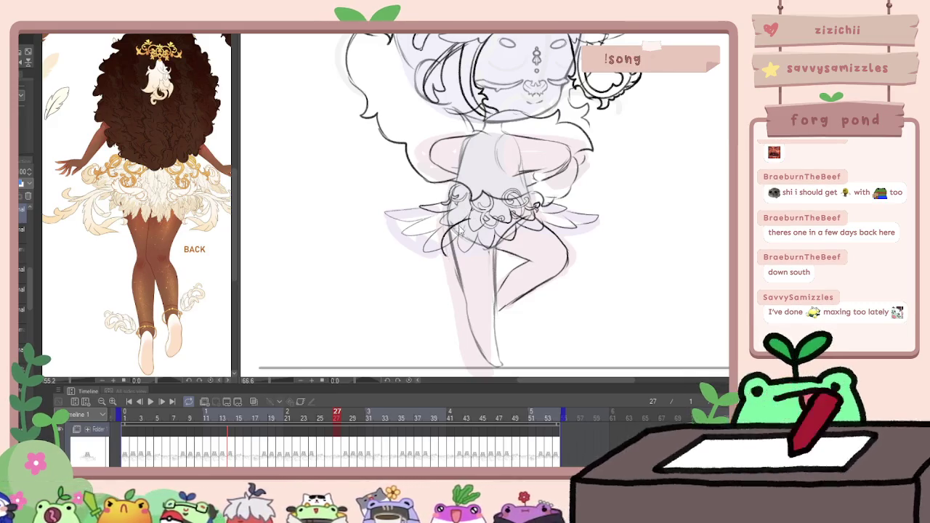
key("Right")
key("Left")
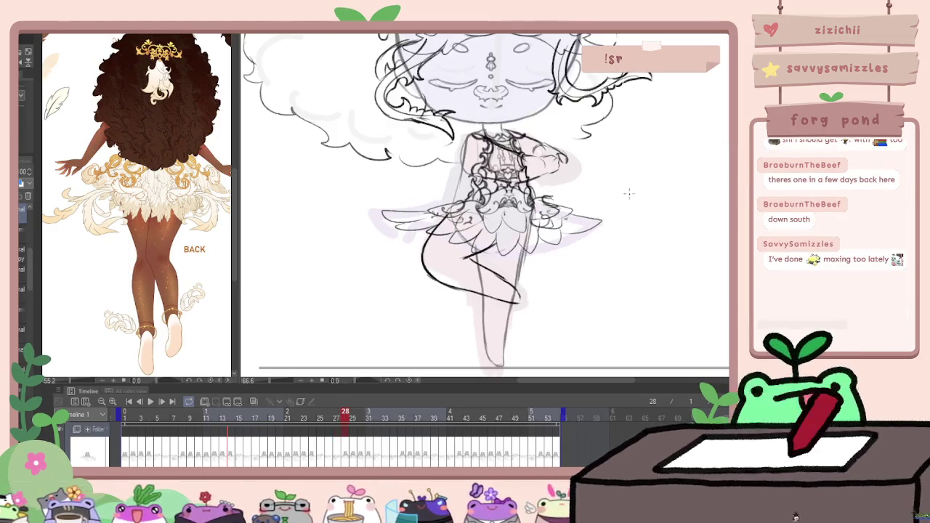
On frame 28, draw matching fin-like flares on the left and right of the skirt
key("Right")
key("Left")
key("Right")
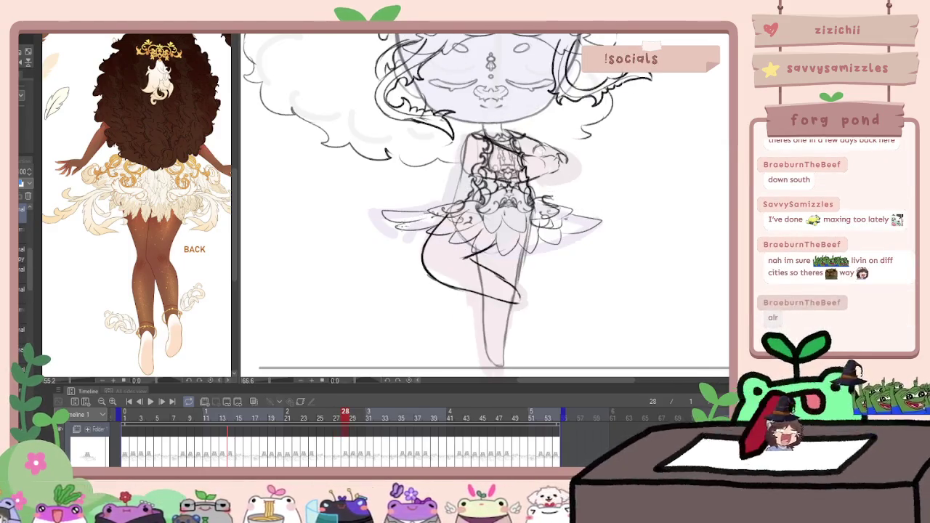
left_click_drag(367, 234, 392, 240)
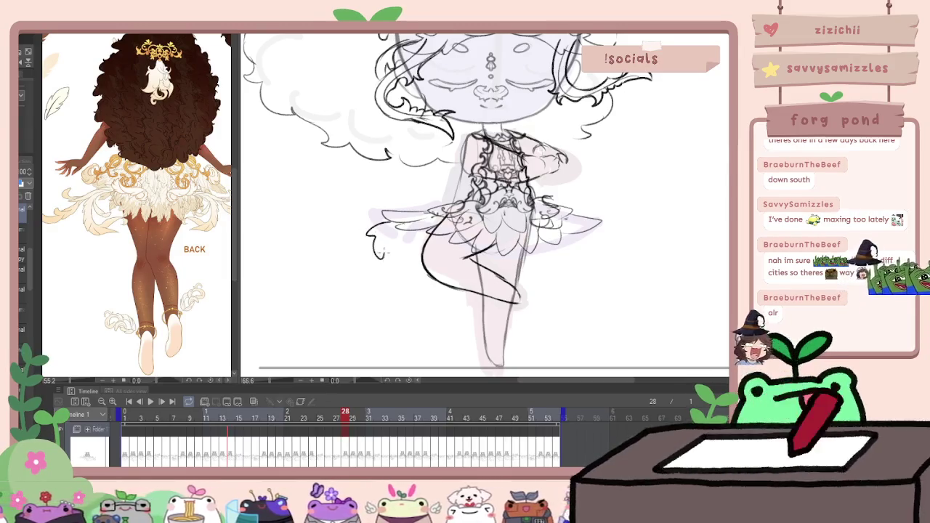
left_click_drag(578, 212, 582, 231)
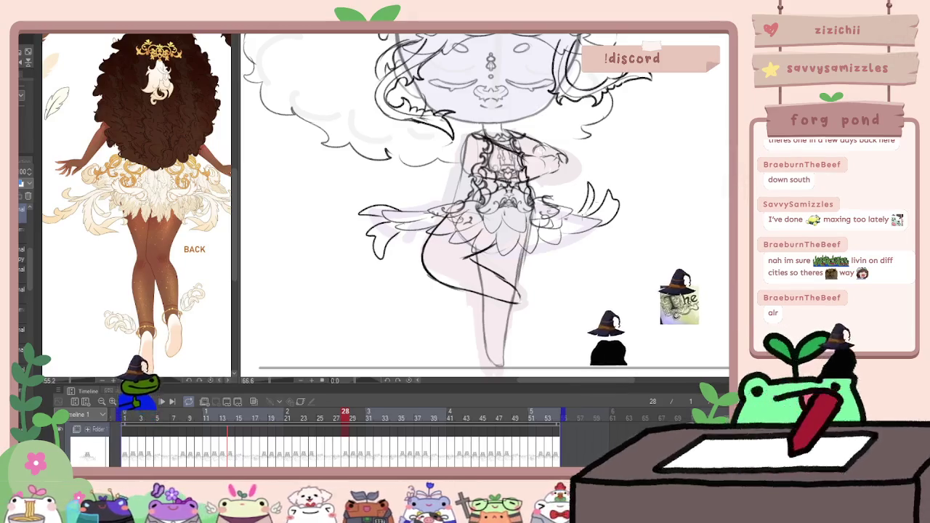
left_click_drag(590, 185, 597, 216)
On frame 29, add a small curl at the left flare's tip
key("Right")
key("Left")
key("Right")
mouse_move(375, 217)
left_mouse_down()
mouse_move(361, 215)
mouse_move(365, 195)
left_mouse_up()
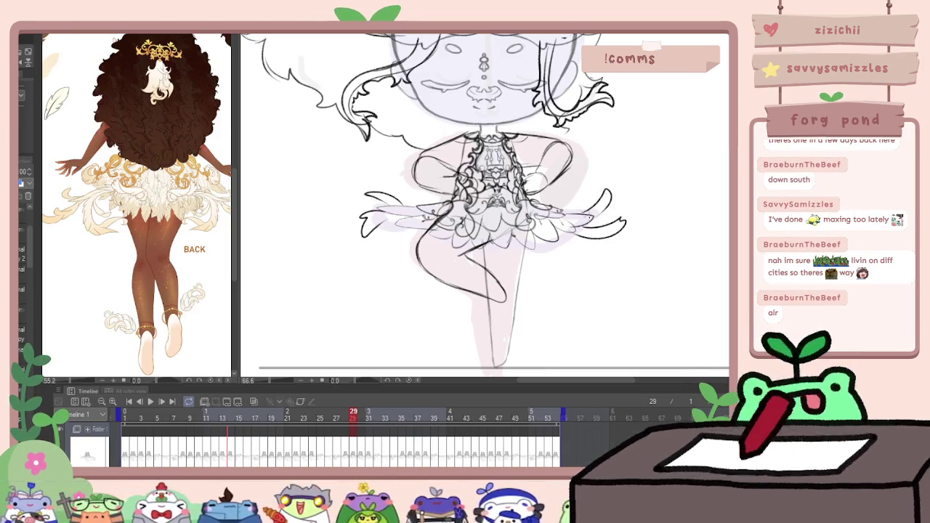
Step forward through frames 30 to 40 to check the spin motion
key("Right")
key("Left")
key("Right")
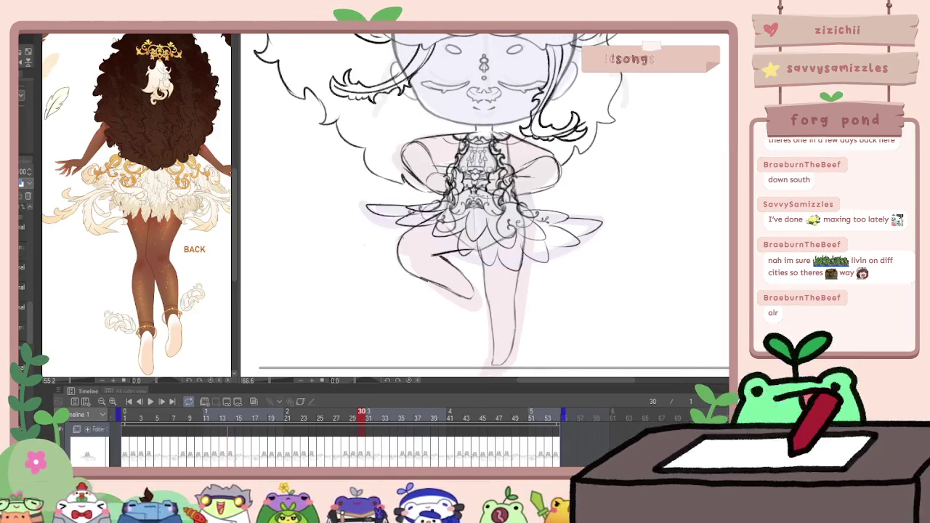
key("Right")
key("Left")
key("Left")
key("Right")
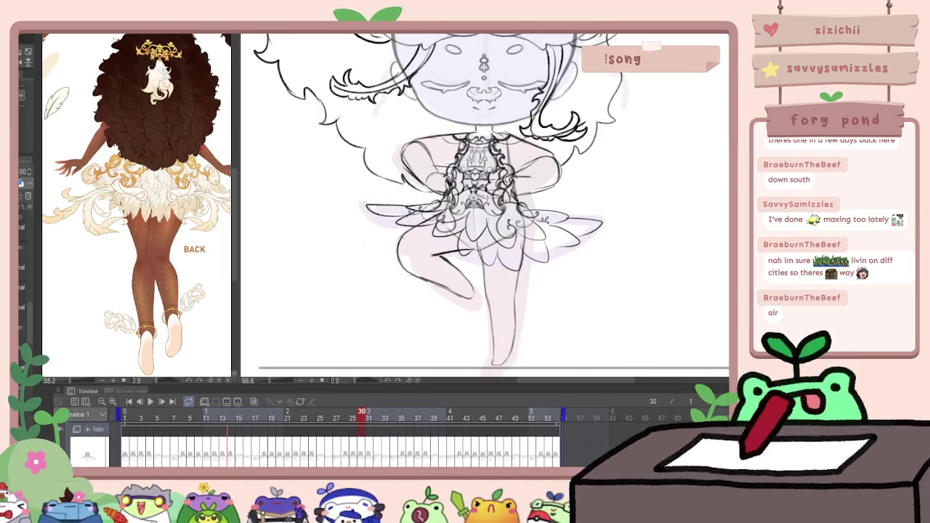
key("Right")
key("Right")
key("Right")
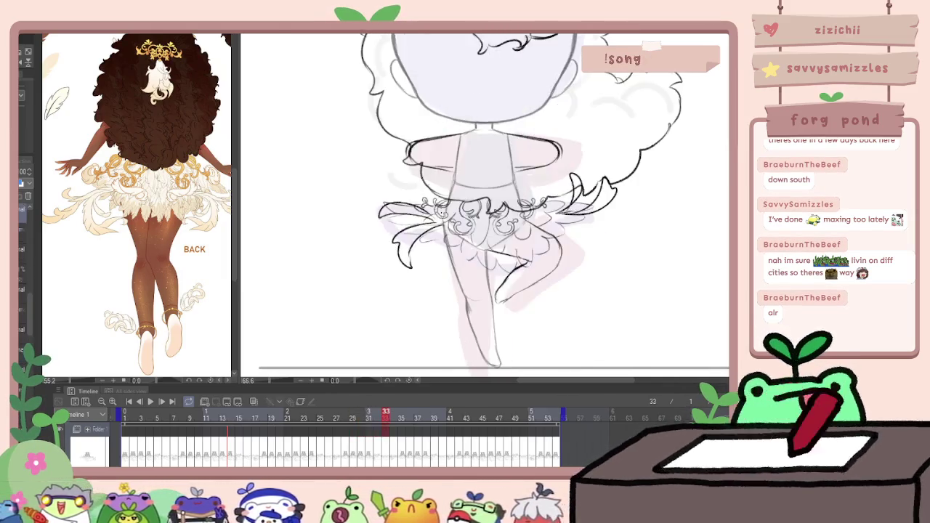
key("Right")
key("Right")
key("Right")
key("Right")
key("Right")
key("Right")
key("Right")
key("Right")
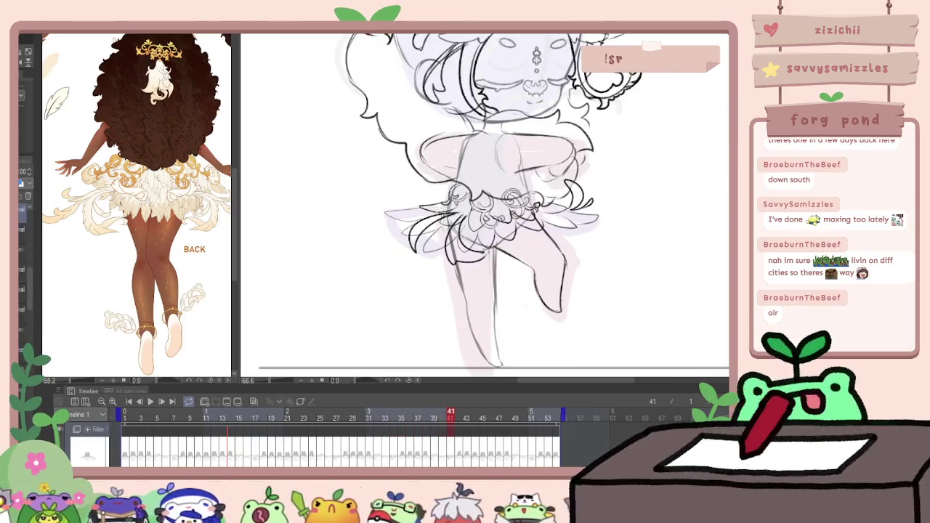
Return to frame 37 and extend the skirt's left and right tips
key("Left")
key("Left")
key("Left")
key("Left")
key("Left")
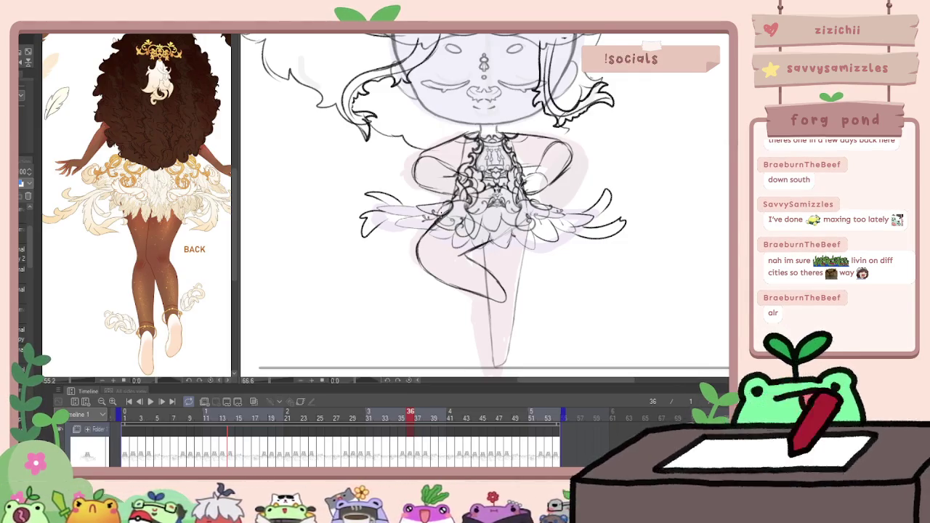
key("Left")
key("Left")
key("Left")
key("Right")
key("Right")
key("Right")
key("Right")
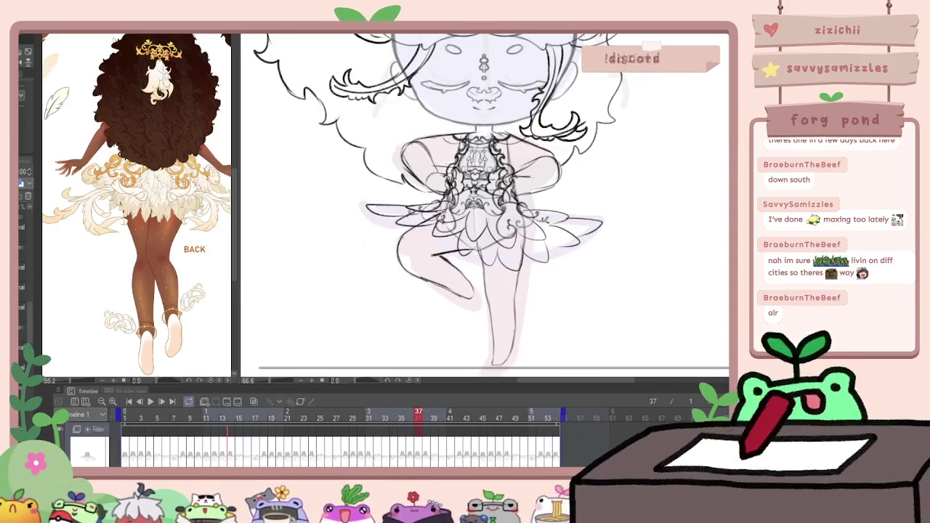
key("Left")
key("Right")
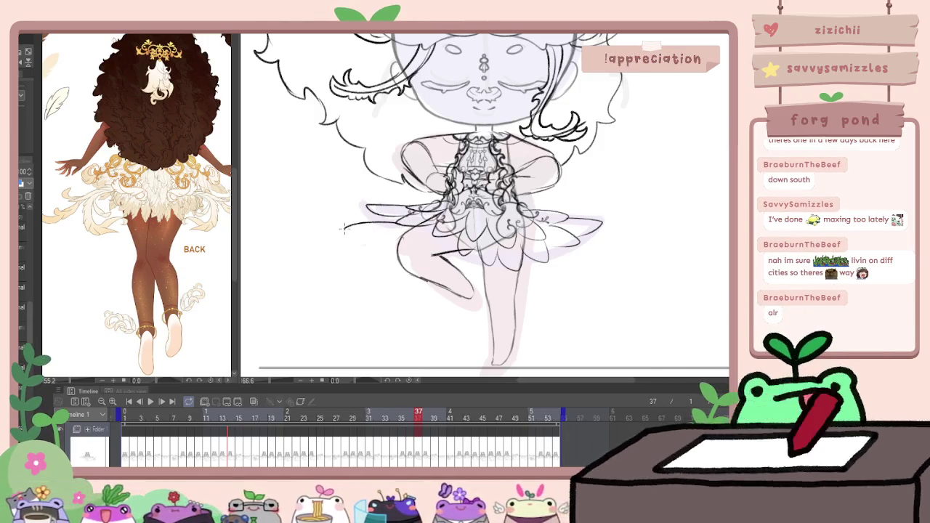
key("Left")
key("Right")
left_click_drag(356, 195, 394, 198)
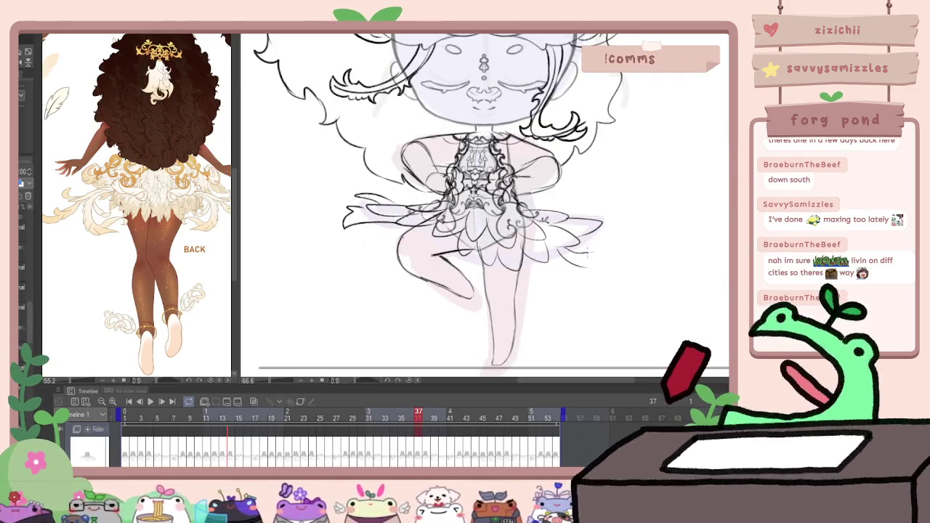
left_click_drag(588, 257, 619, 223)
On frame 38, extend the skirt's right edge outward with a curling strand
key("Right")
key("Left")
key("Right")
key("Left")
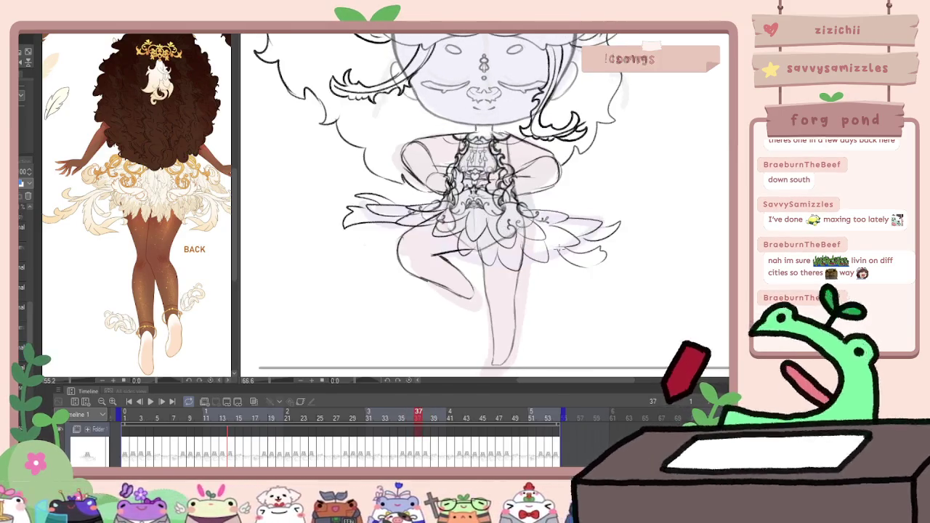
key("Right")
key("Left")
key("Right")
mouse_move(549, 253)
left_mouse_down()
mouse_move(578, 260)
mouse_move(564, 216)
left_mouse_up()
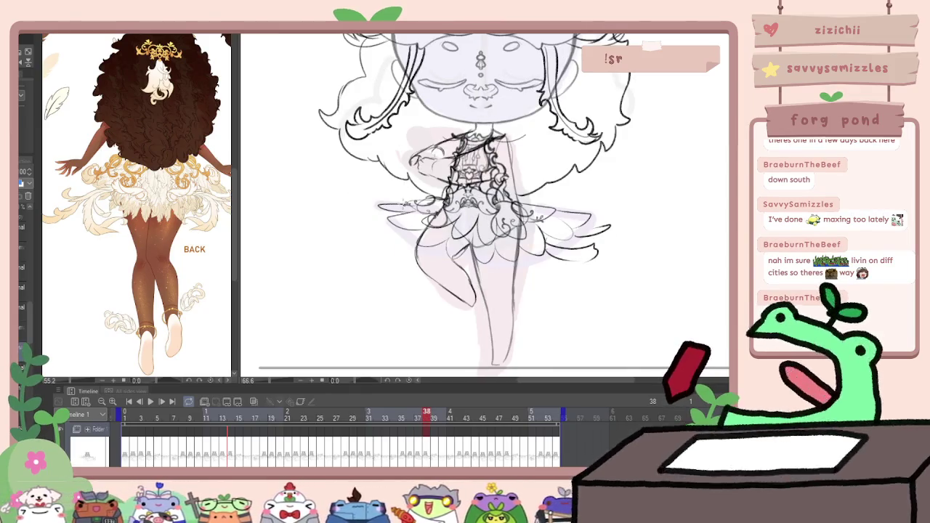
Add a ruffle along the skirt's left edge and flip between neighbouring frames to check it
left_click_drag(411, 203, 363, 192)
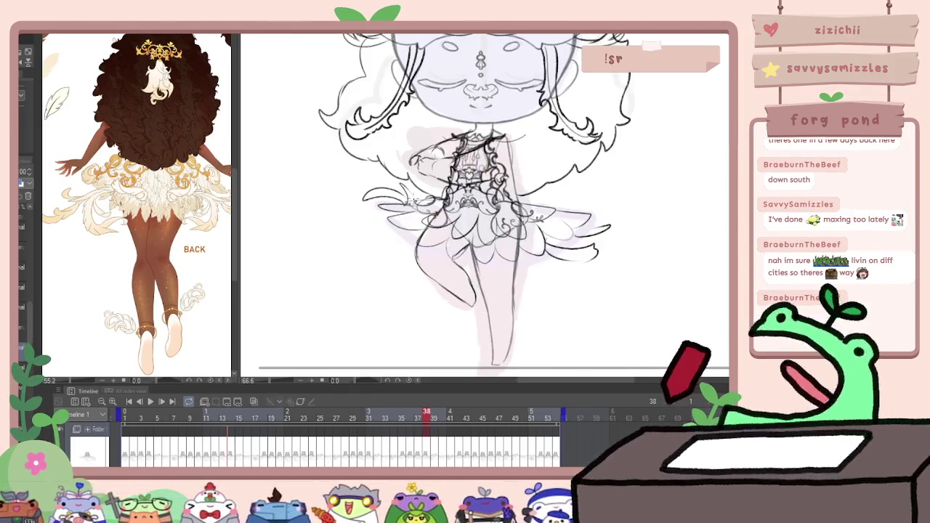
key("Right")
key("Right")
key("Right")
key("Right")
key("Right")
key("Right")
key("Right")
key("Right")
key("Left")
key("Left")
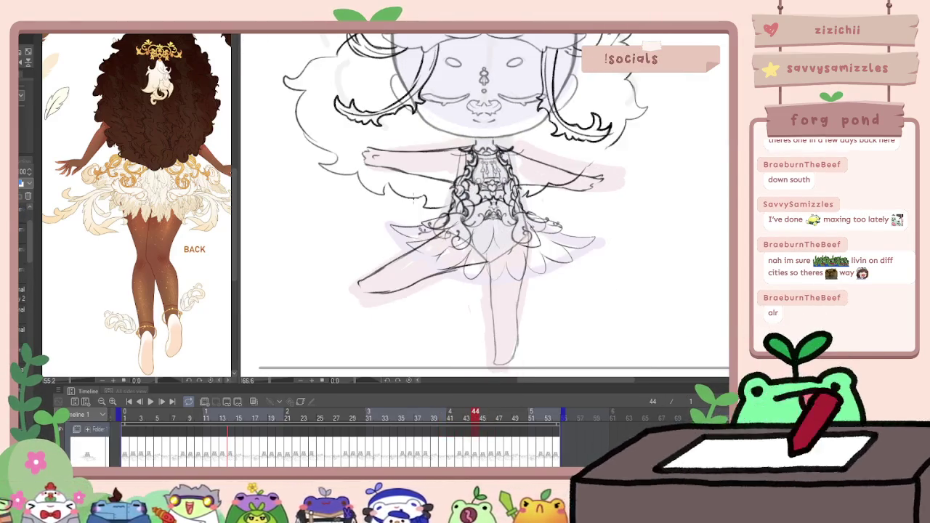
key("Left")
key("Right")
key("Right")
key("Right")
Compare frames 43 and 44, then start playing the spin animation
key("Left")
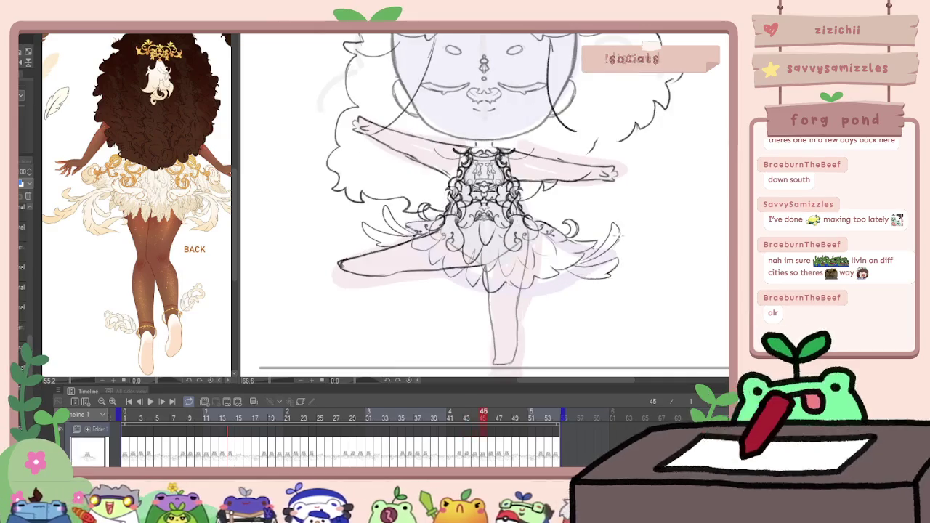
key("Left")
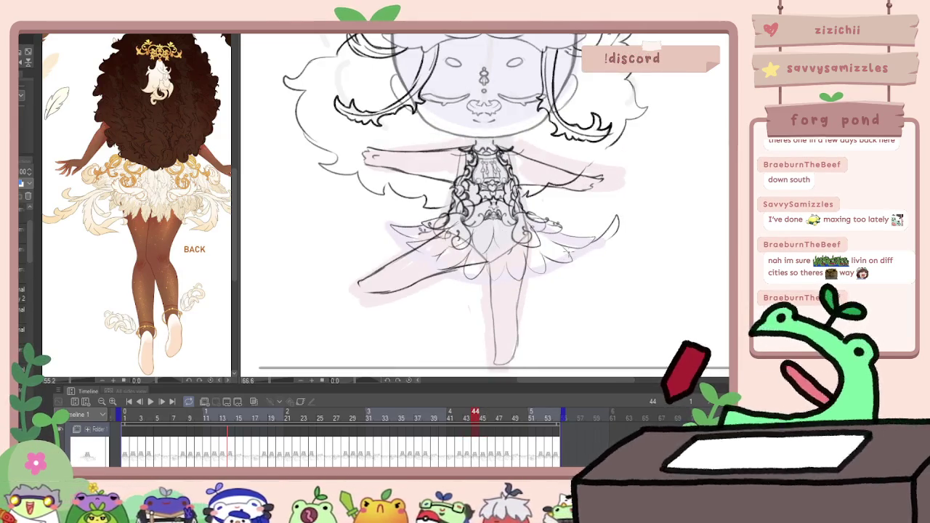
key("Left")
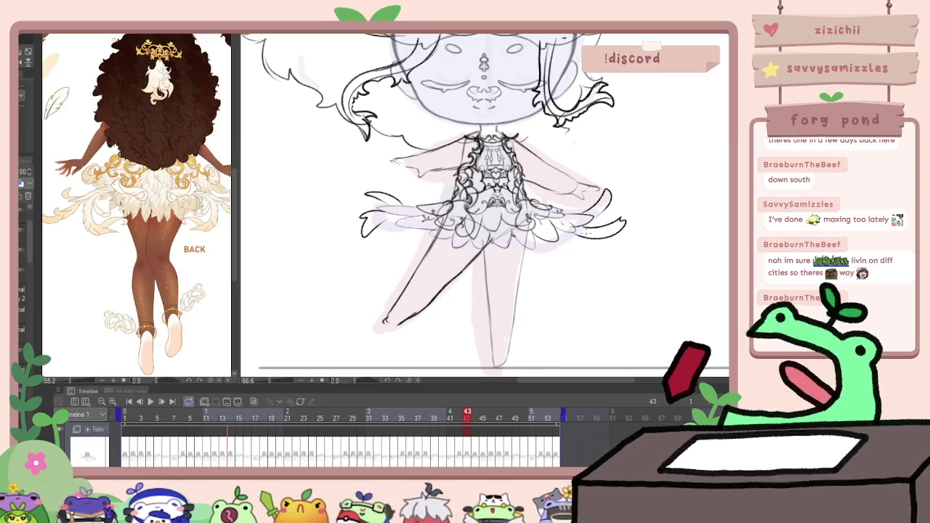
key("Right")
key("Right")
key("Left")
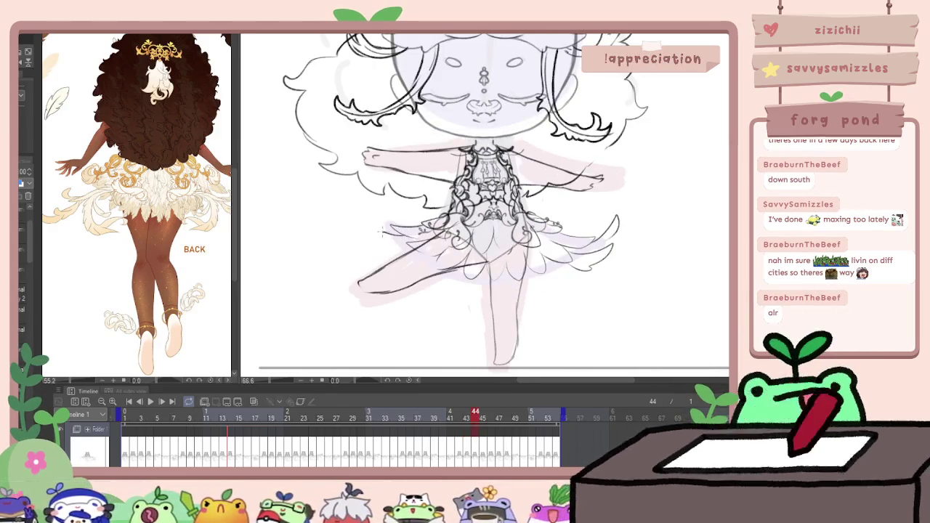
key("Right")
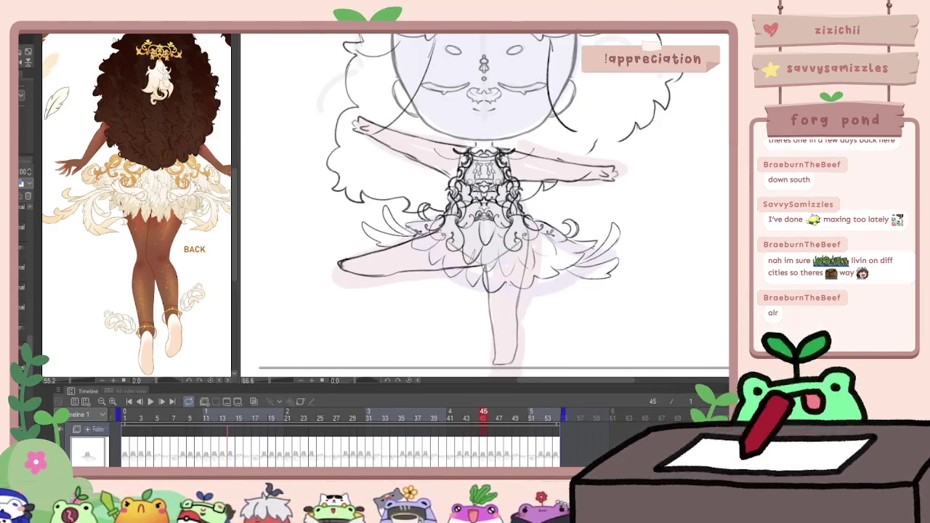
left_click(150, 402)
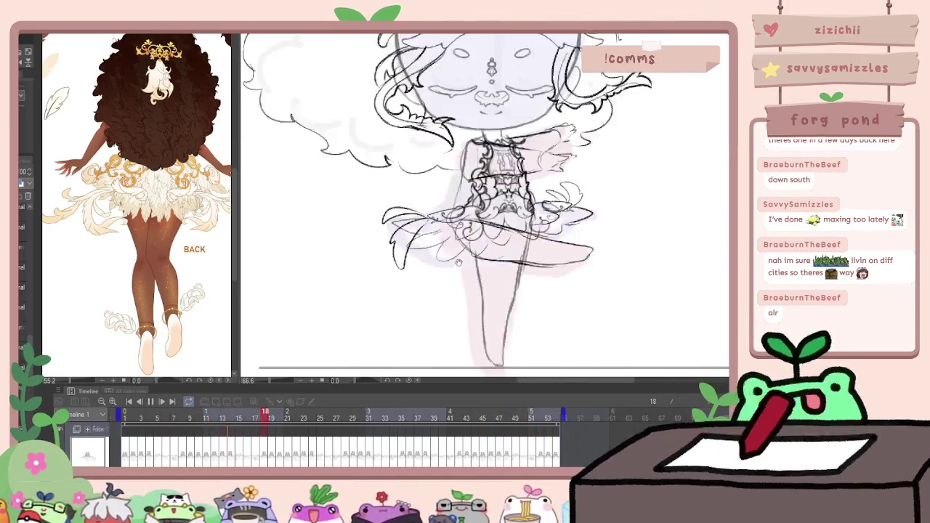
Zoom out, bring the reference's front view into sight, and replay then stop the animation
key("ctrl+minus")
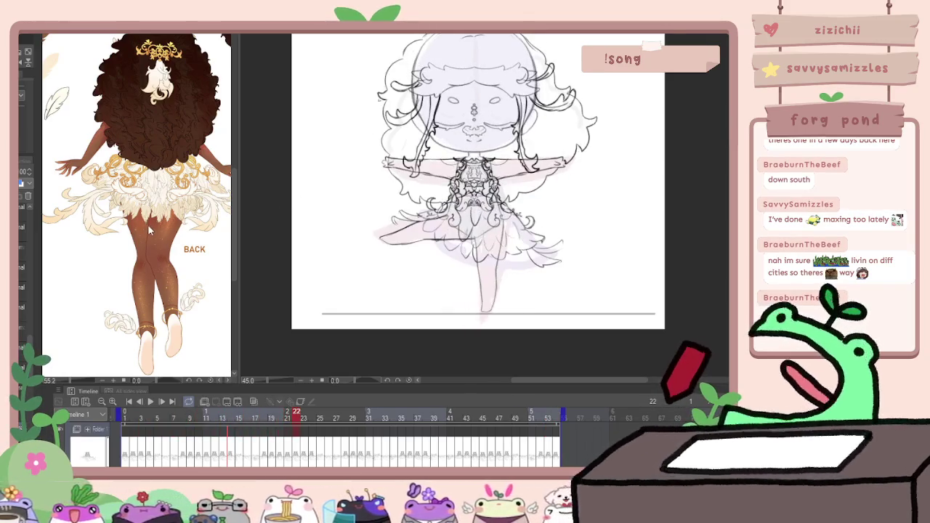
left_click_drag(140, 232, 326, 255)
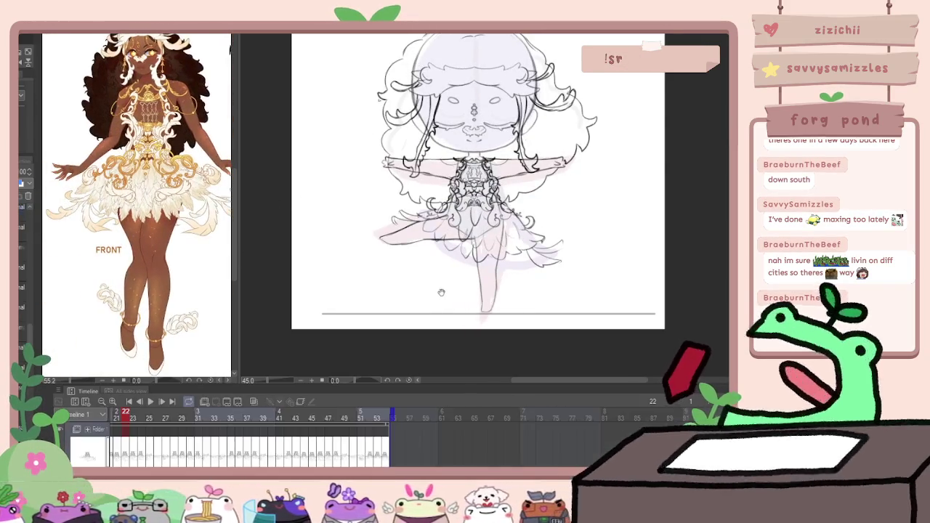
left_click(153, 400)
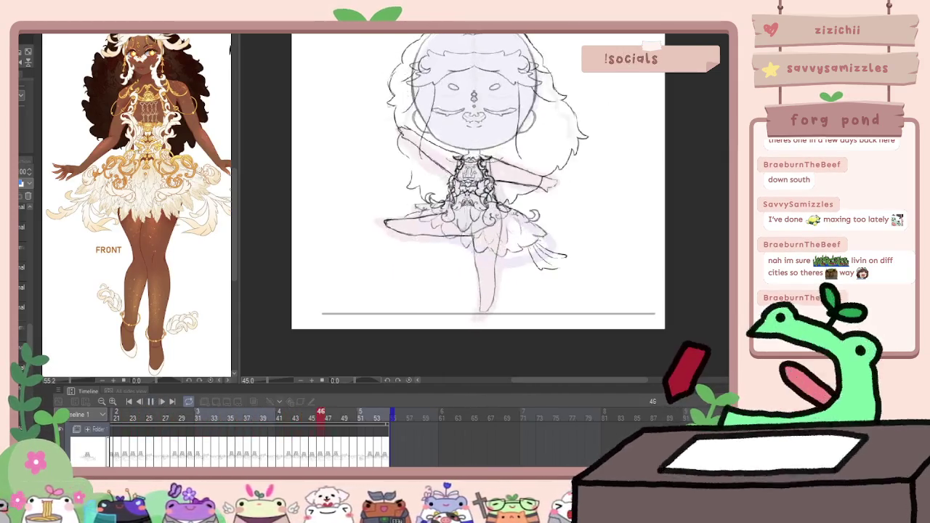
left_click(151, 402)
Return the timeline to frame 1
scroll(138, 204, "up", 3)
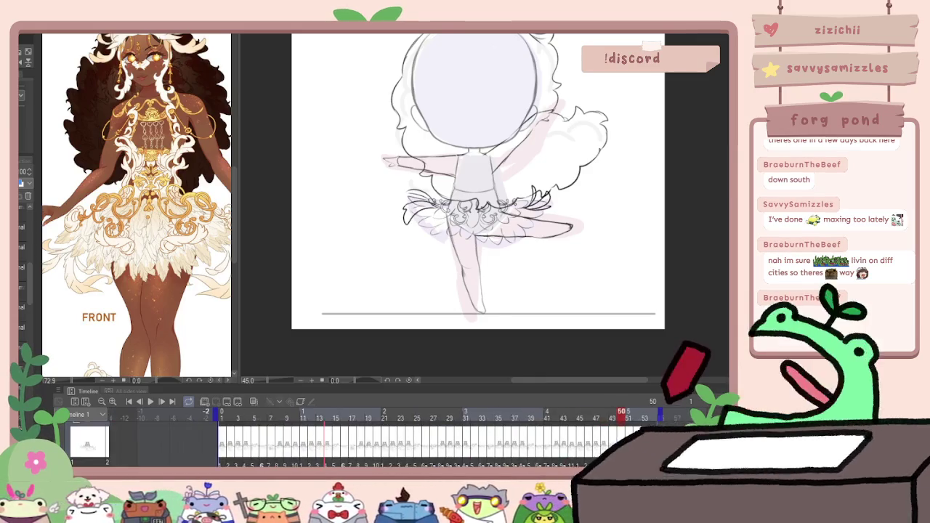
left_click(209, 412)
scroll(222, 447, "up", 1)
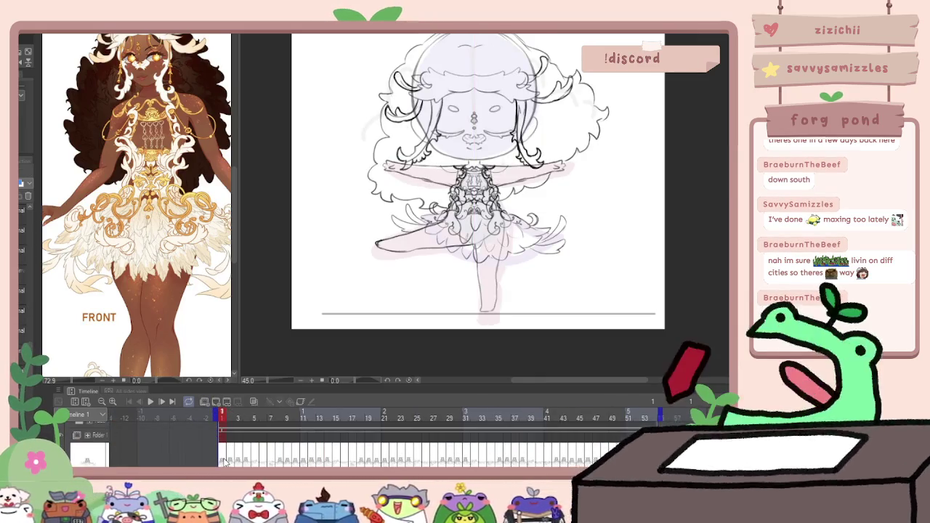
scroll(445, 331, "up", 2)
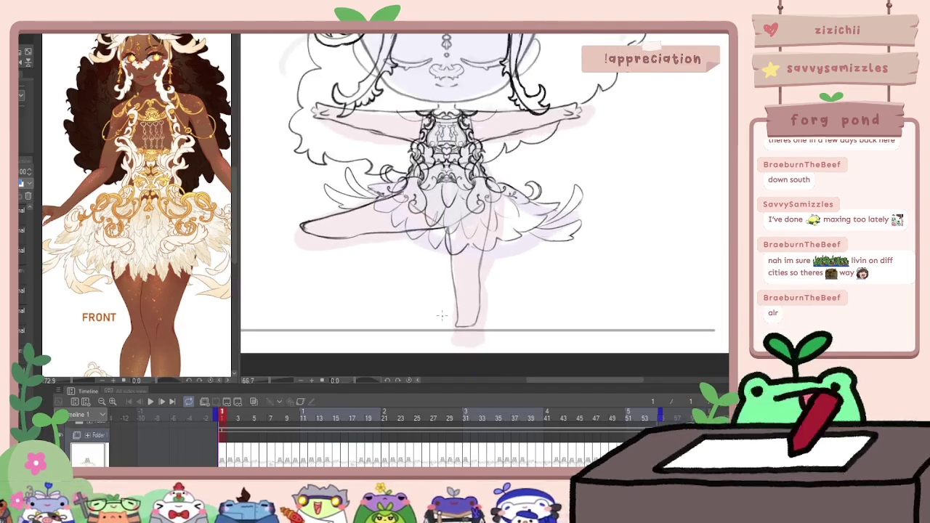
Scroll the reference to the feet, select frame 45, and frame the view on the lower leg
scroll(445, 331, "up", 2)
left_click_drag(339, 419, 674, 423)
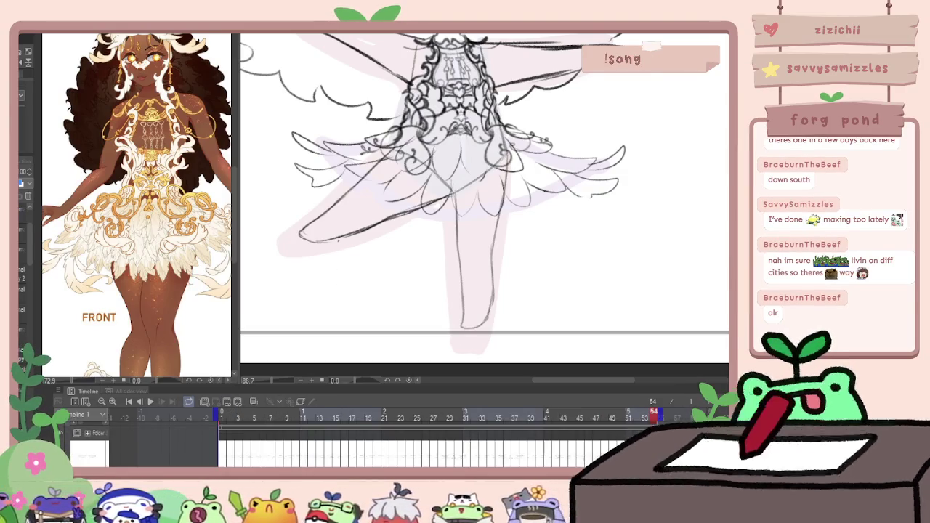
left_click(106, 321)
scroll(124, 313, "down", 5)
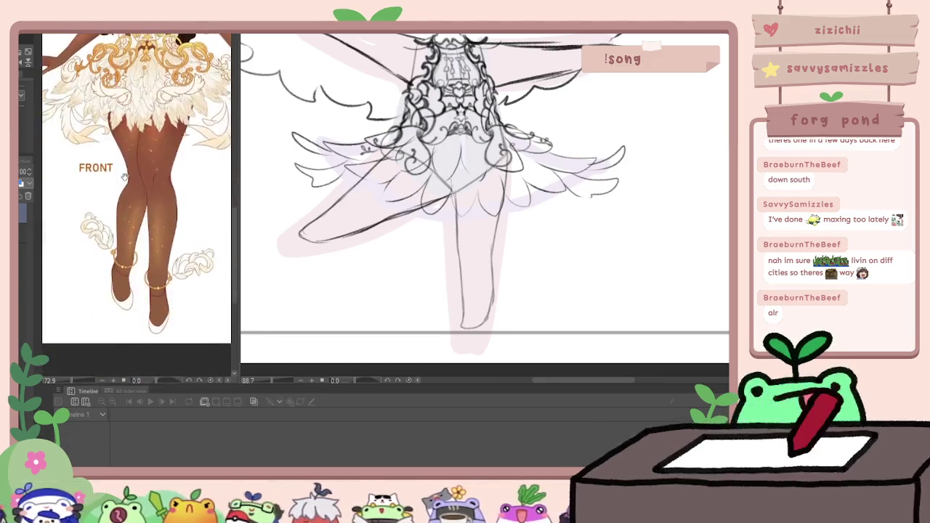
left_click(284, 264)
scroll(356, 284, "up", 3)
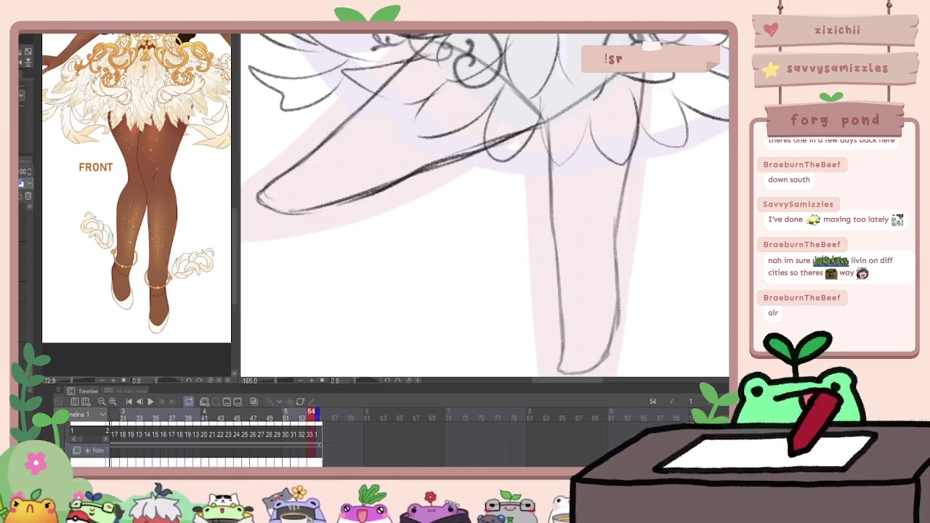
left_click(237, 418)
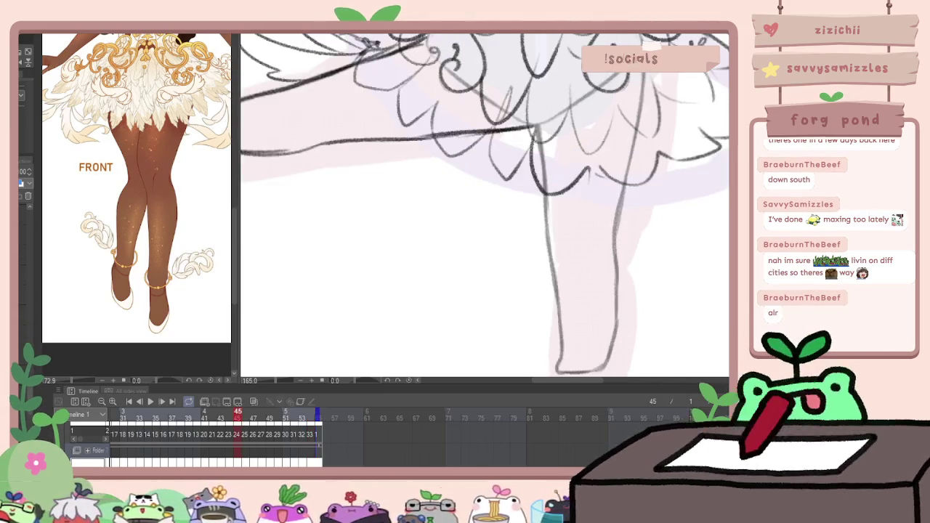
left_click_drag(581, 250, 585, 240)
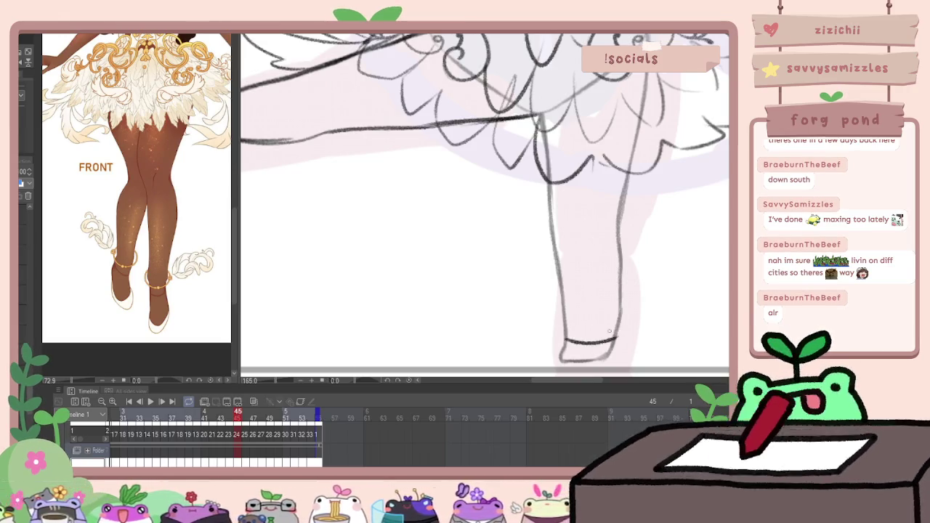
left_click_drag(613, 300, 542, 248)
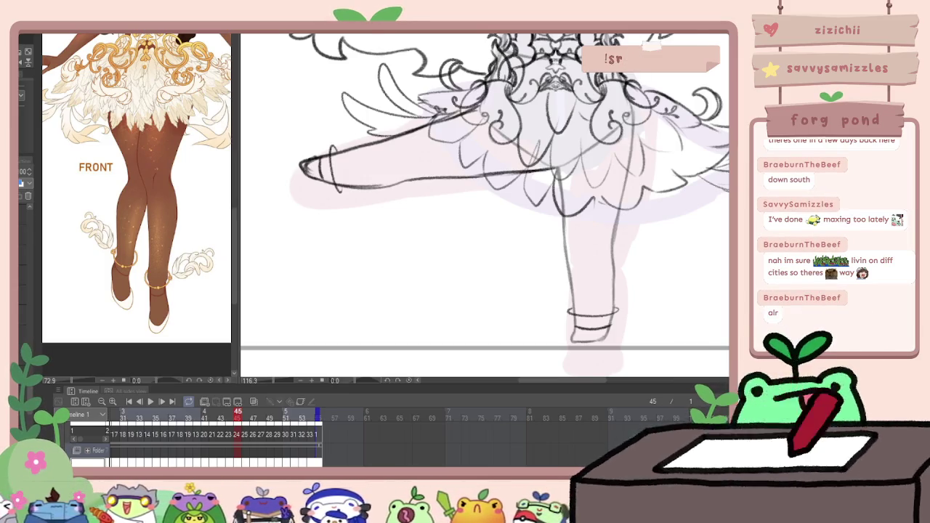
Flip between frames 45 and 46 to compare the drawings
key("Right")
key("Left")
key("Right")
key("Left")
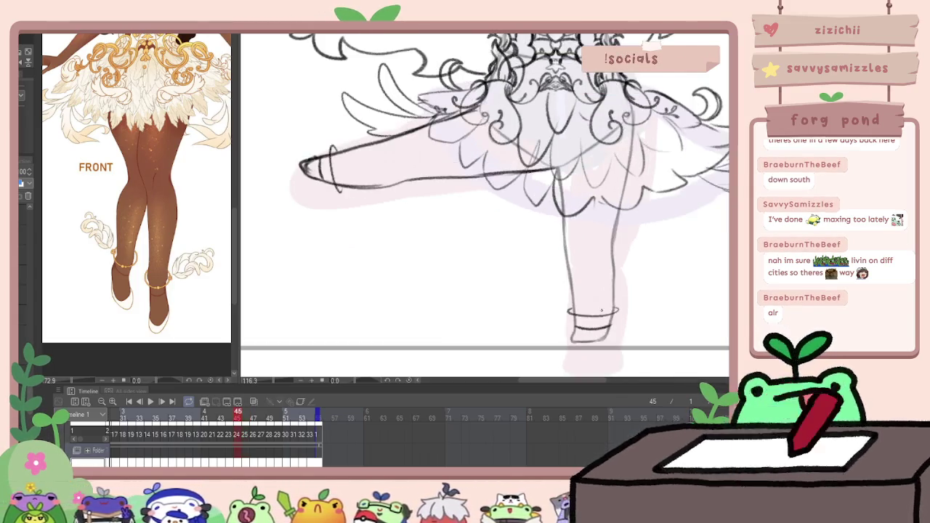
key("Right")
key("Left")
key("Right")
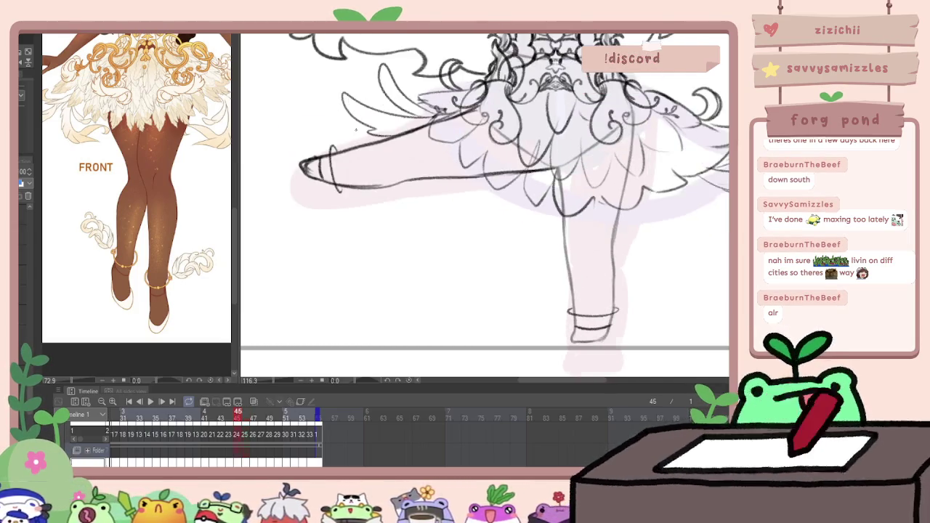
Advance to frame 47 and compare it with its neighbouring frames
key("Right")
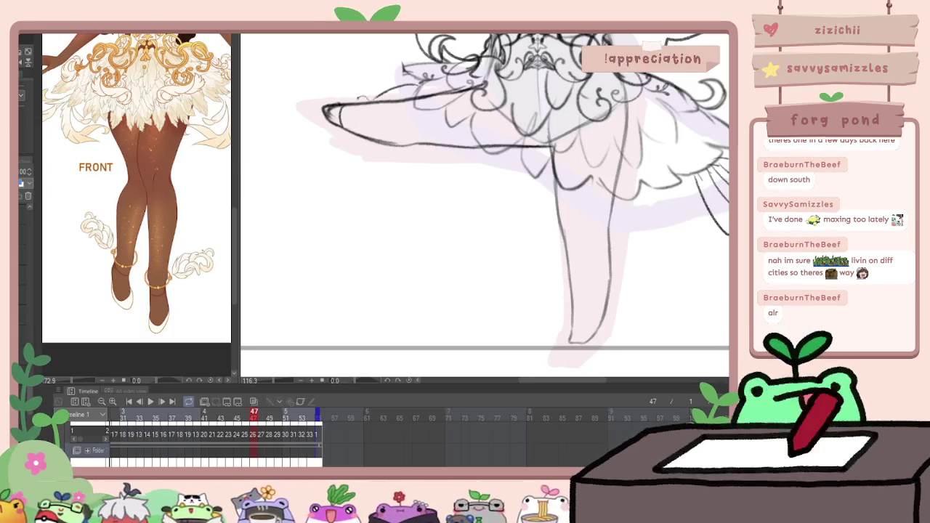
key("Left")
key("Right")
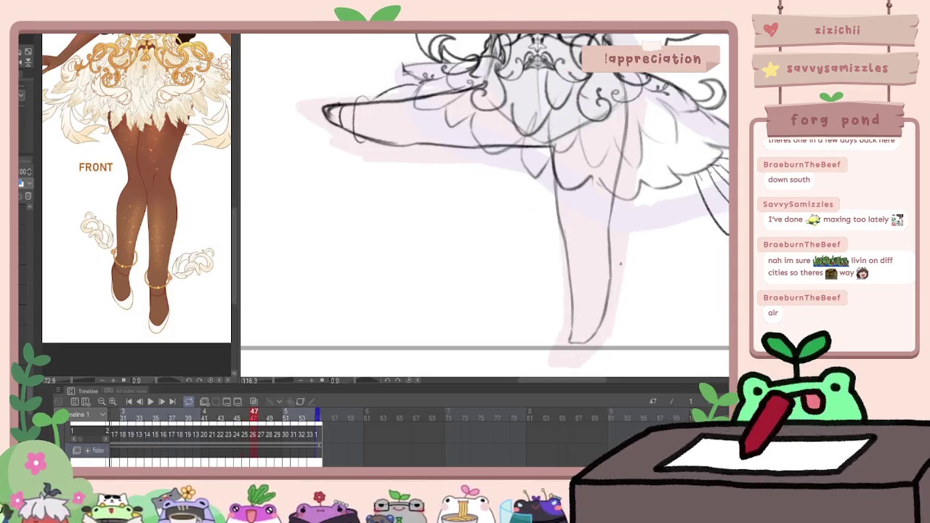
key("Left")
key("Right")
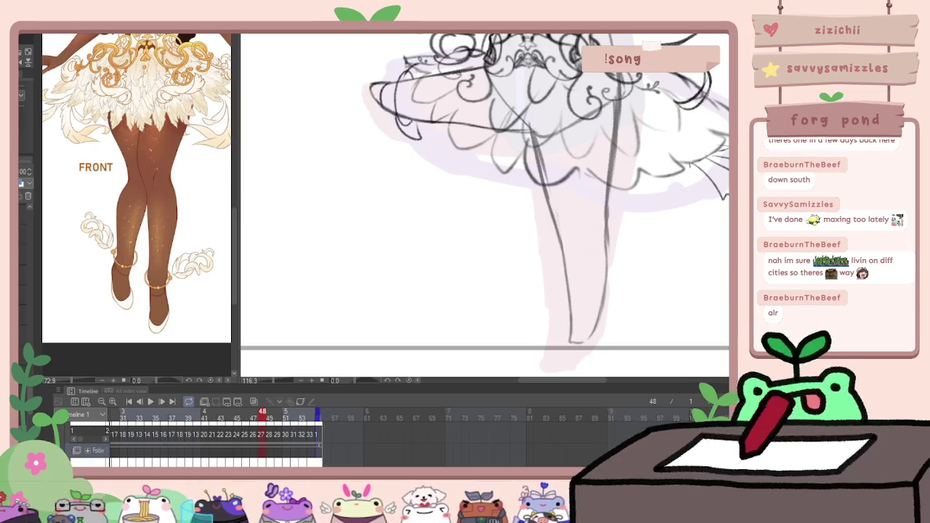
Draw the anklet band and toe, then extend the anklet curve on frame 50
left_click_drag(581, 254, 552, 279)
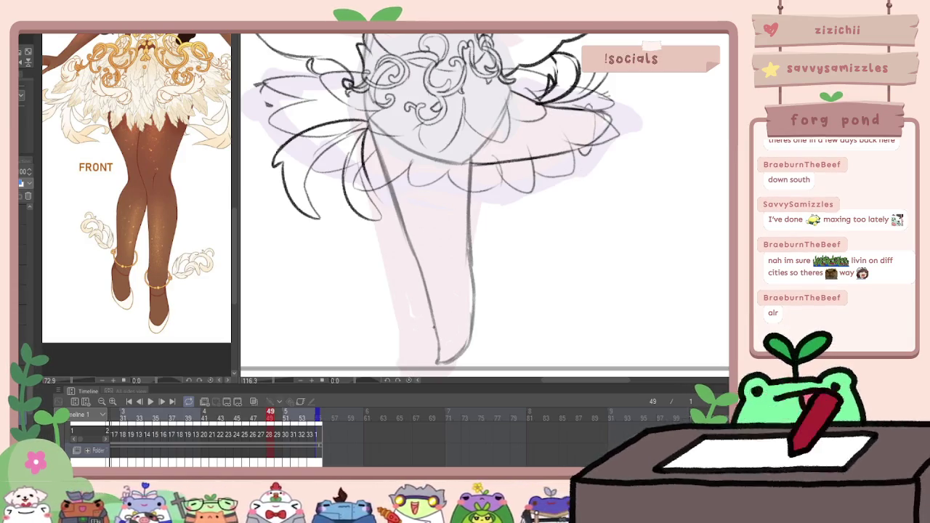
left_click_drag(465, 327, 478, 317)
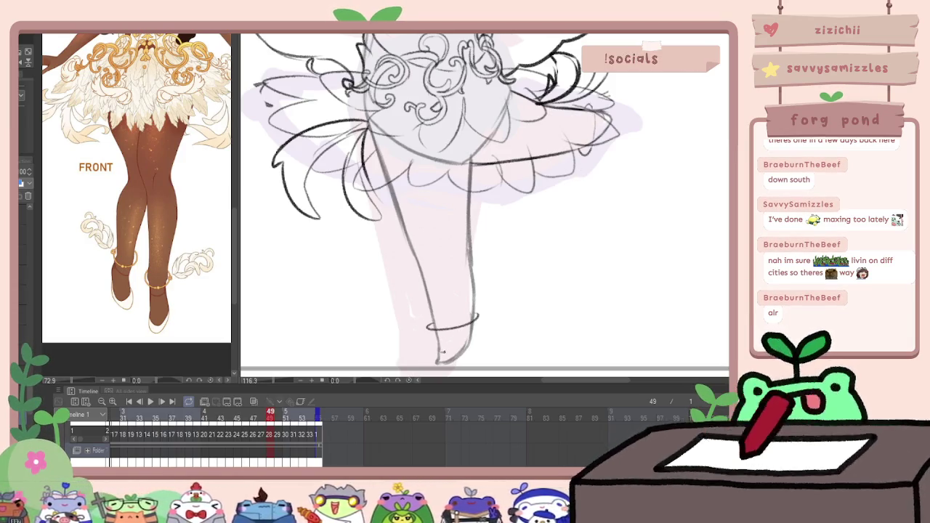
left_click_drag(442, 352, 465, 340)
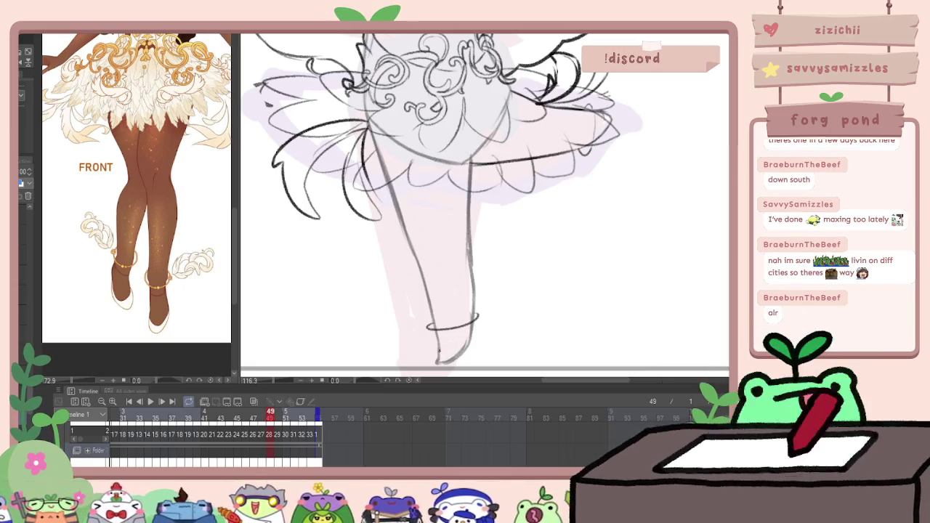
key("Left")
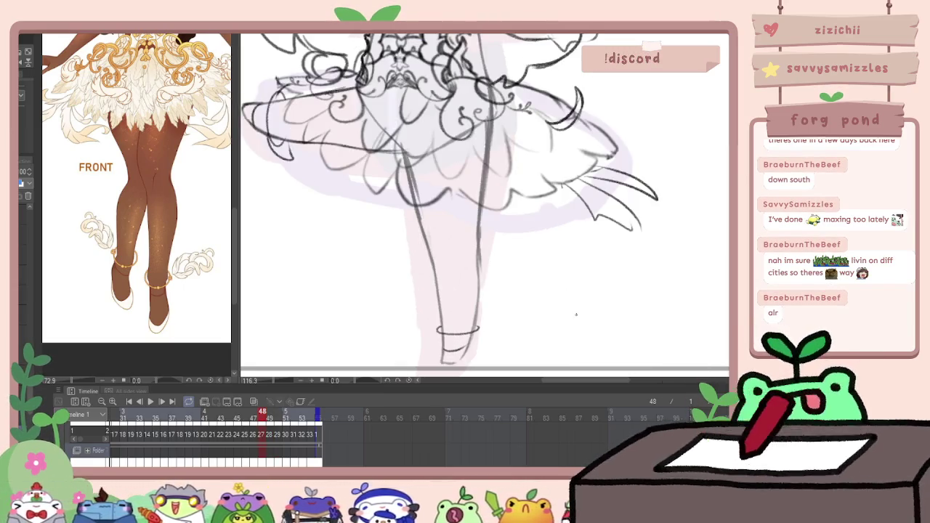
key("Right")
key("Right")
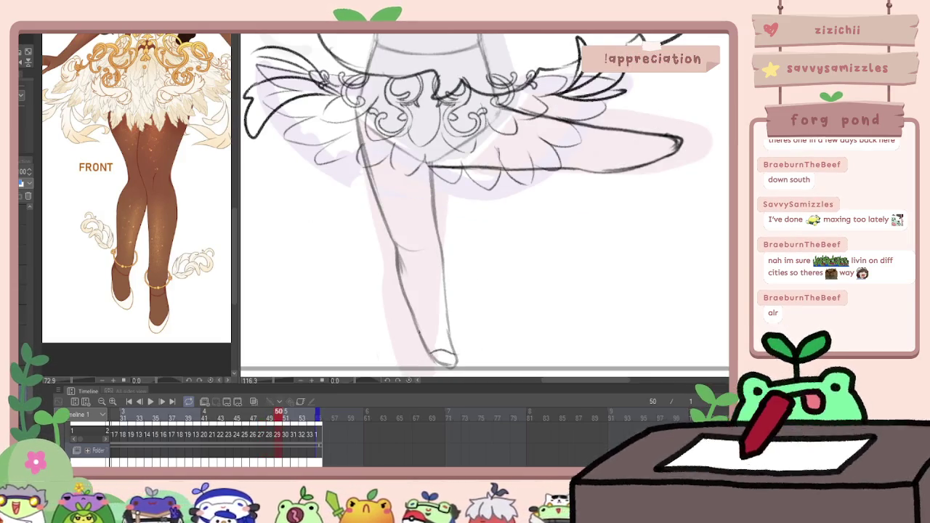
left_click_drag(444, 335, 456, 329)
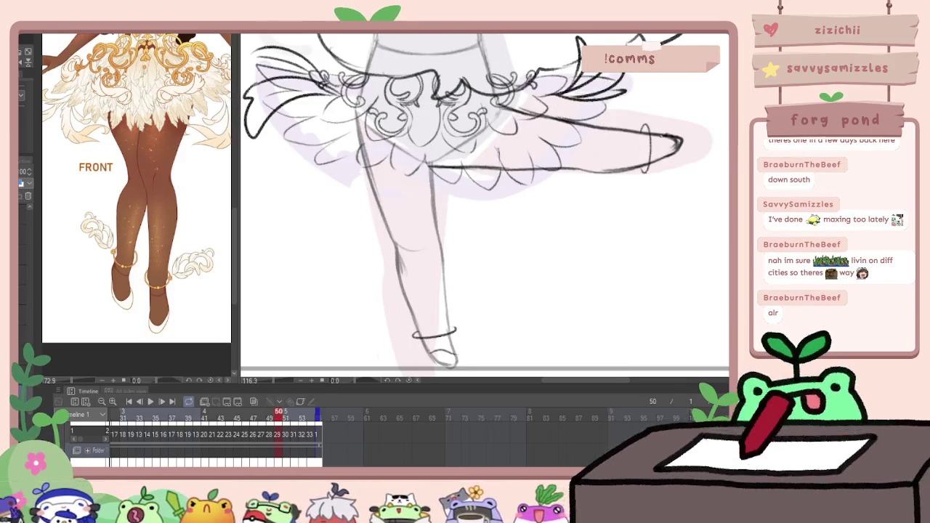
Sketch anklet bands on the following frames, adding a skirt curve and closing the anklet loop
key("Right")
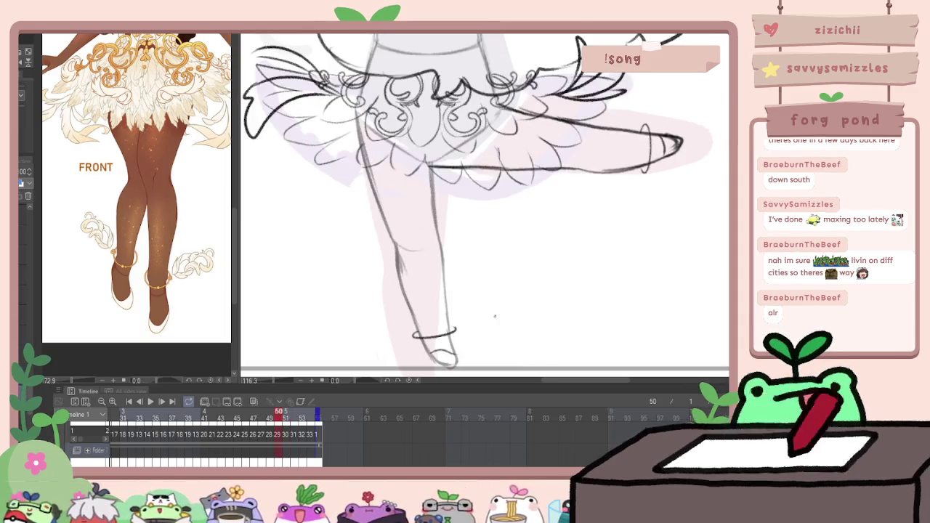
key("Right")
left_click_drag(424, 334, 440, 340)
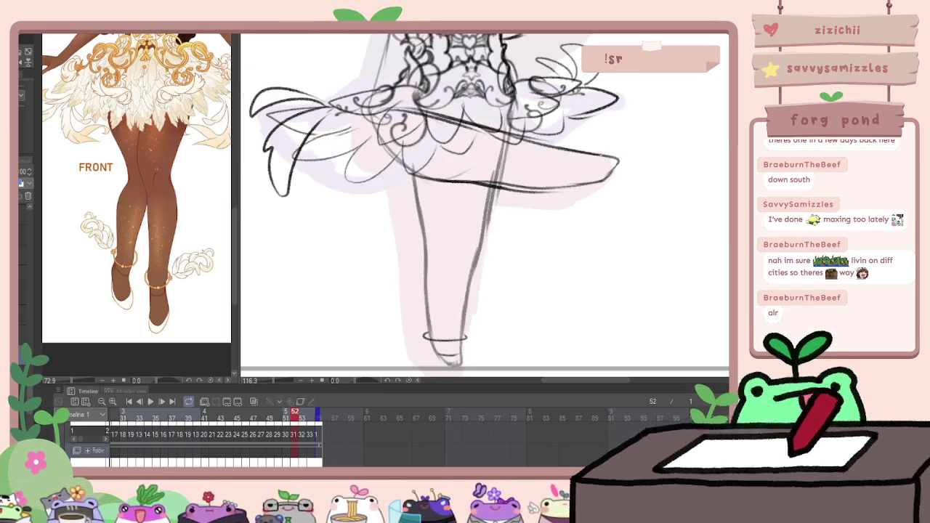
key("Right")
key("Left")
key("Right")
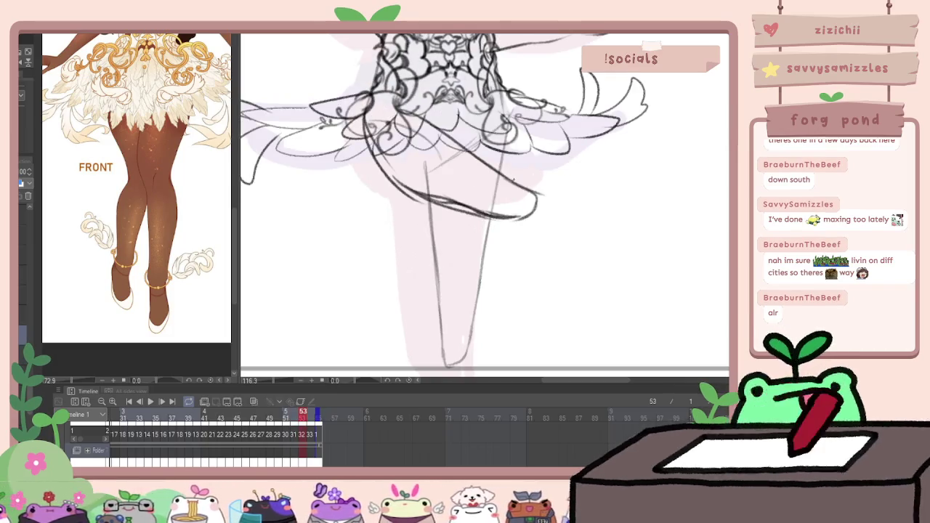
left_click_drag(509, 172, 487, 218)
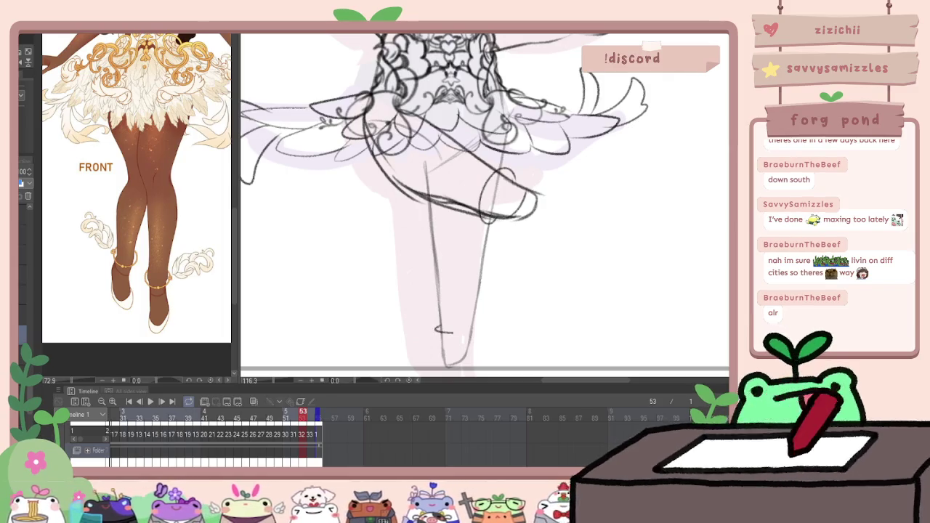
left_click_drag(449, 332, 437, 326)
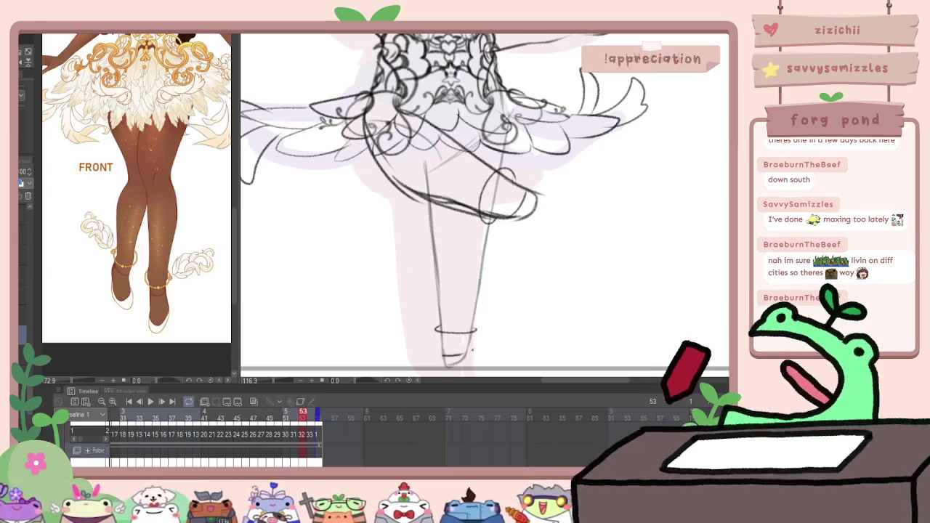
Compare frame 53 with its neighbours and add a lower anklet band line
key("Right")
key("Left")
key("Right")
key("Left")
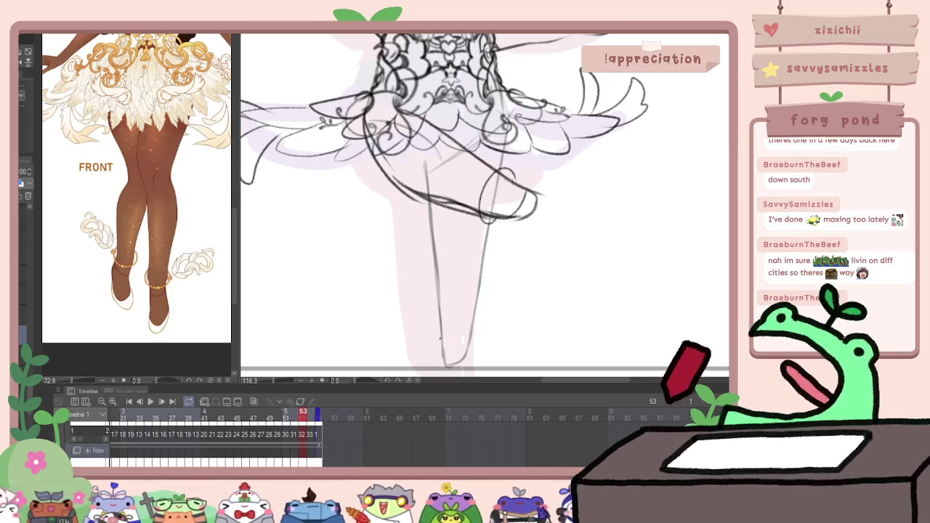
left_click_drag(436, 340, 477, 339)
key("Right")
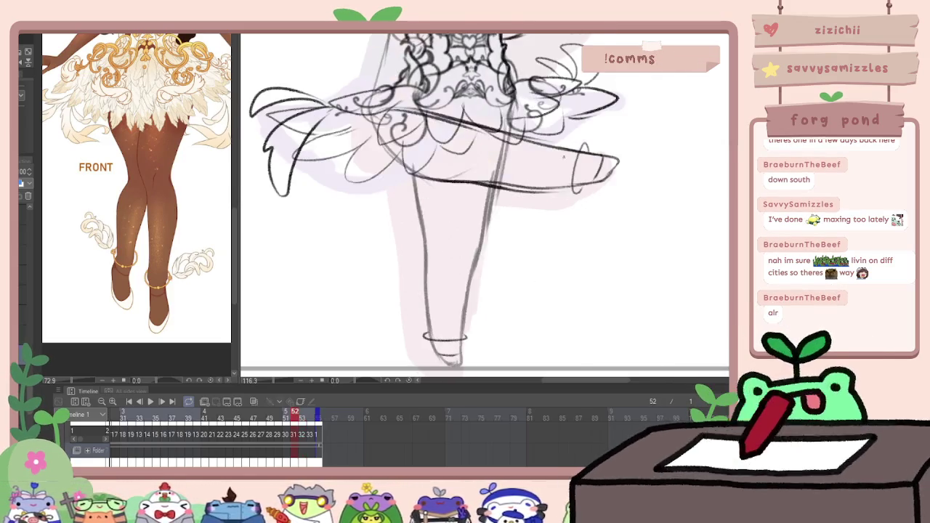
key("Left")
key("Right")
Add a diagonal skirt line, then play the animation from frame 1
scroll(322, 189, "left", 2)
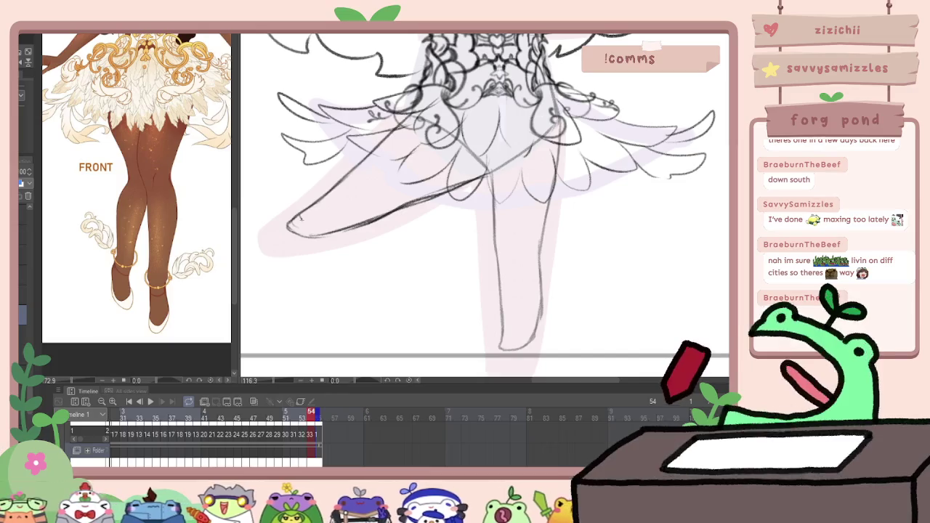
scroll(321, 189, "down", 3)
scroll(446, 264, "up", 3)
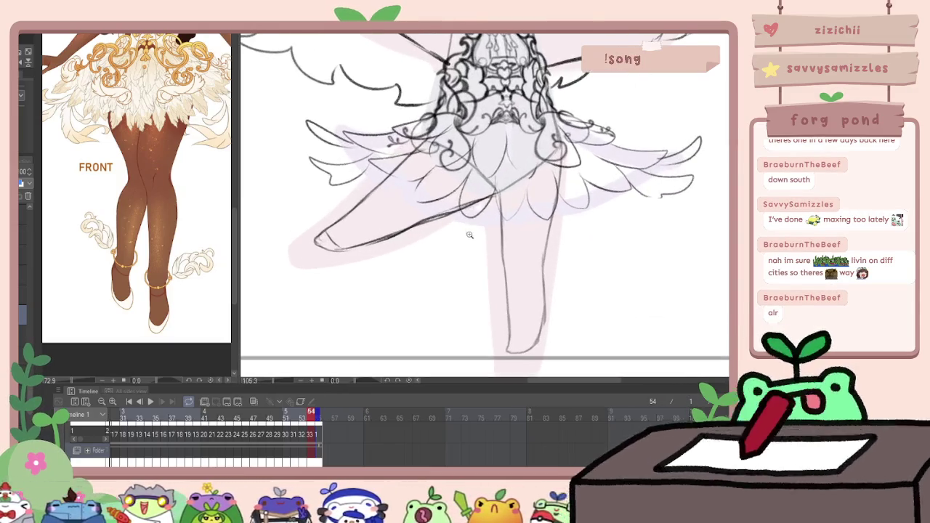
left_click_drag(334, 217, 359, 251)
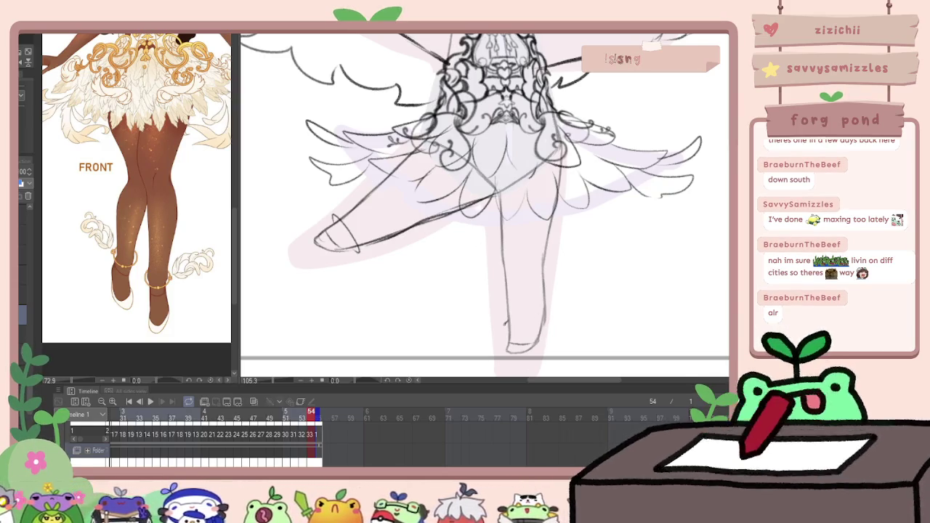
key("Home")
scroll(611, 311, "down", 3)
key("Return")
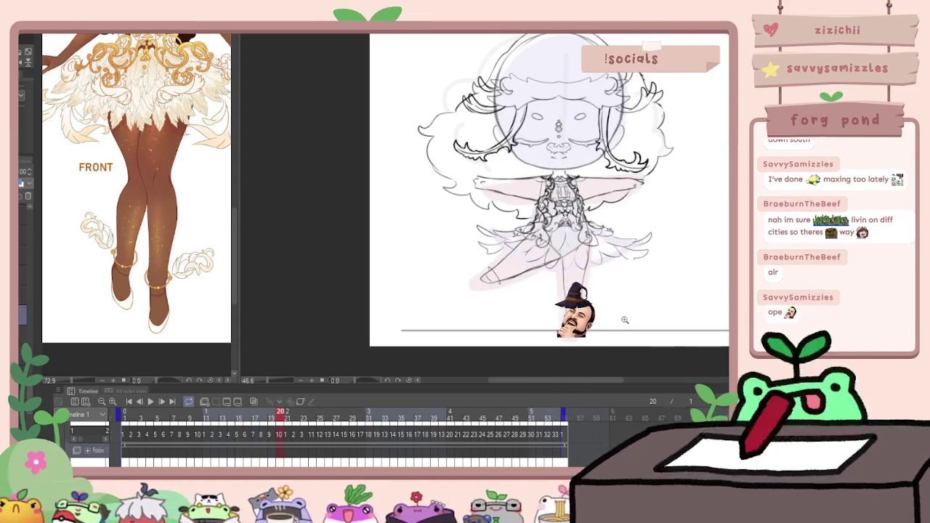
Sketch an anklet line at the bottom of the leg on the next frame, redrawing it once
scroll(628, 328, "up", 3)
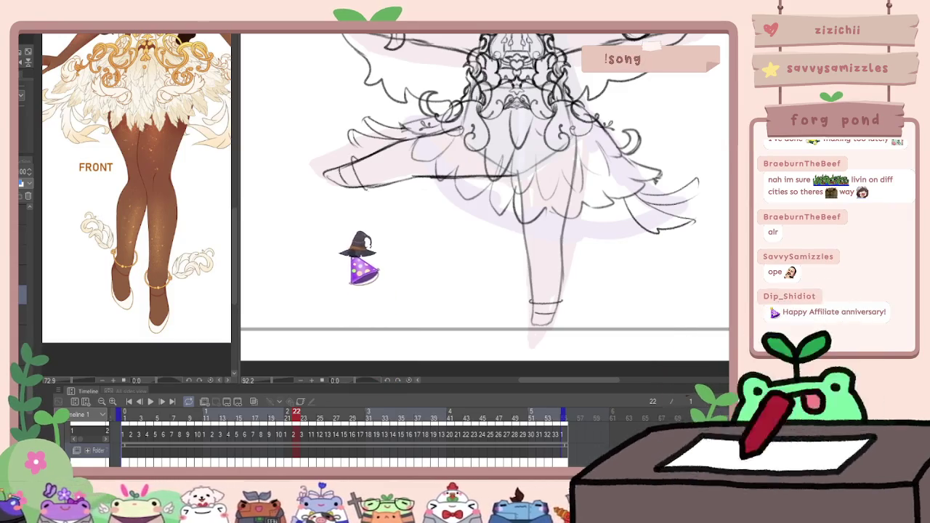
key("Right")
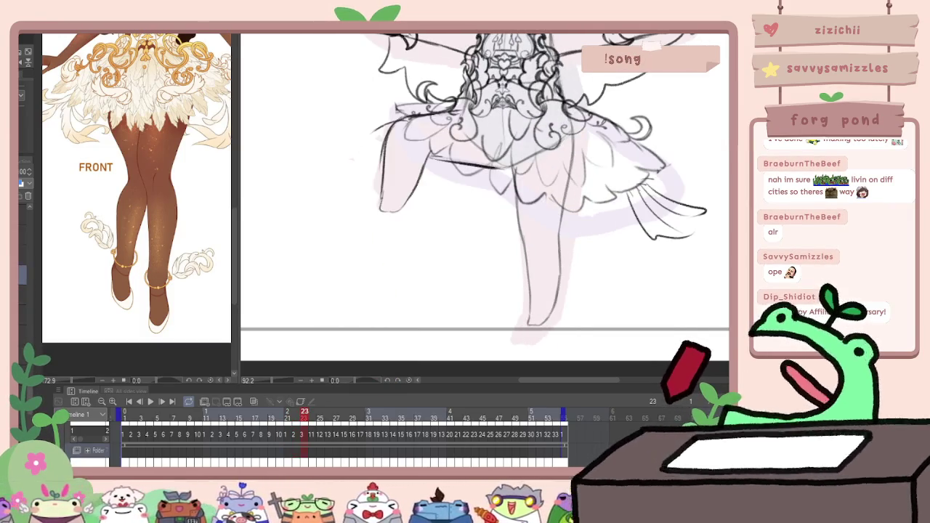
left_click_drag(378, 183, 420, 187)
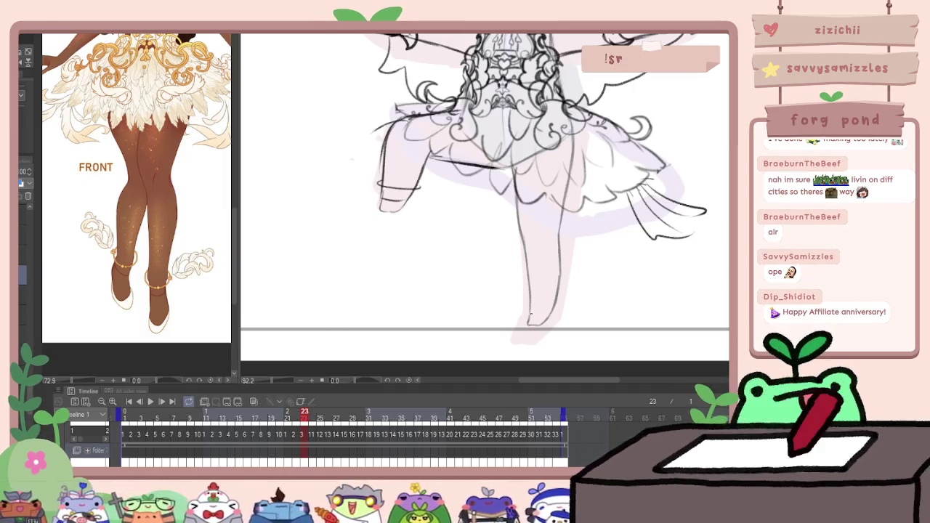
left_click_drag(523, 308, 562, 304)
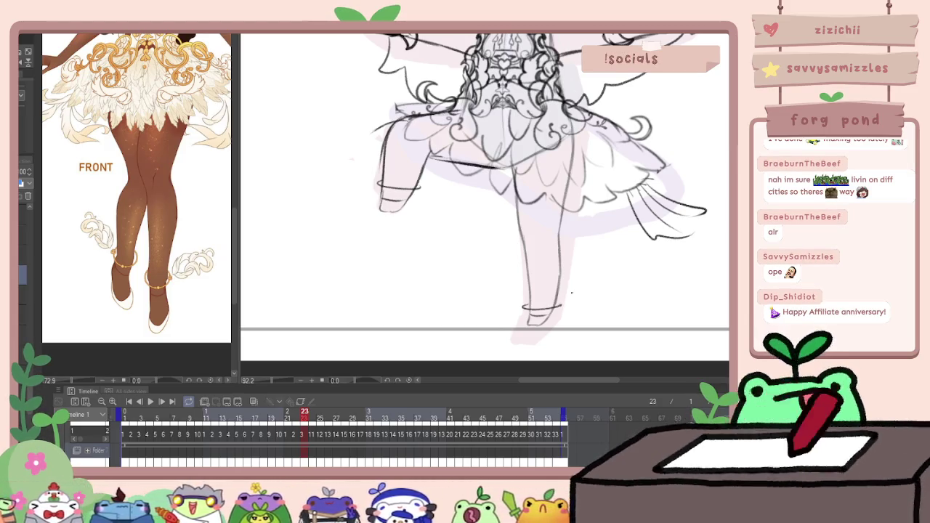
key("ctrl+z")
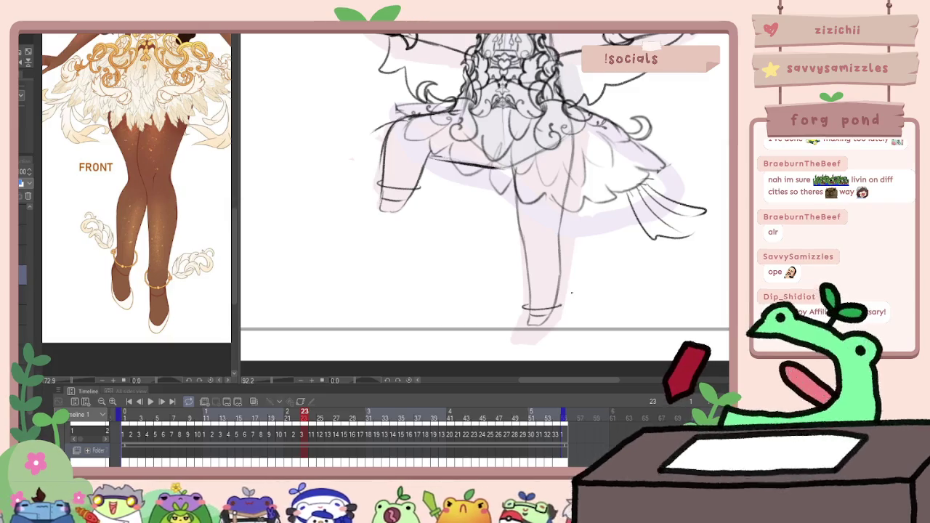
left_click_drag(524, 303, 562, 301)
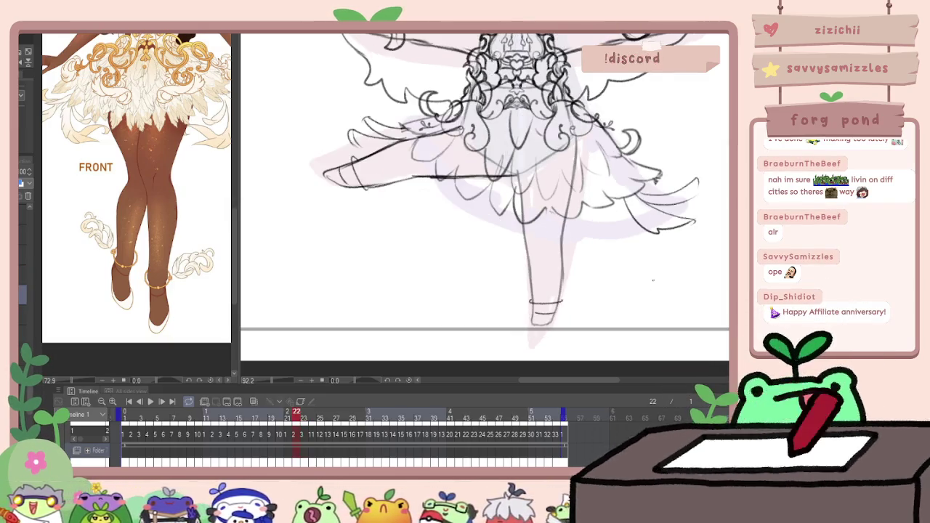
Sketch the anklet on the standing leg on frame 24
key("Right")
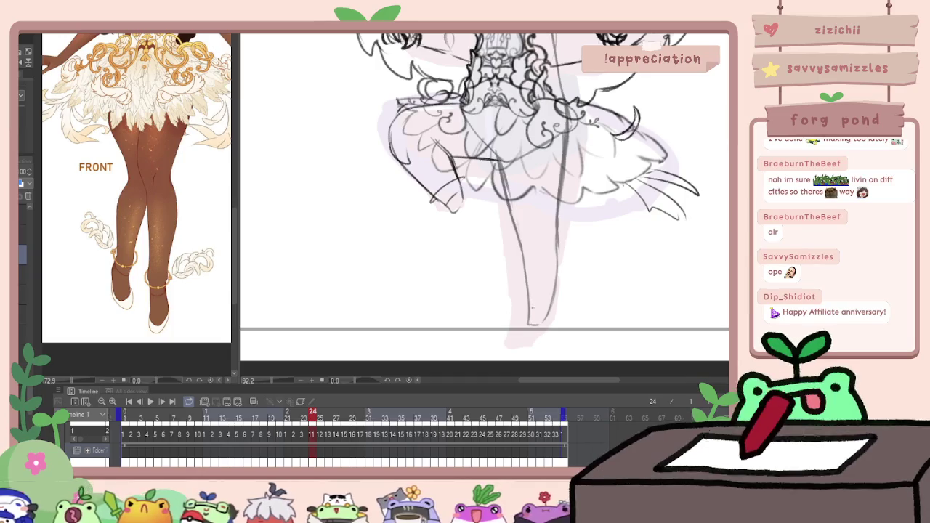
left_click_drag(528, 298, 538, 320)
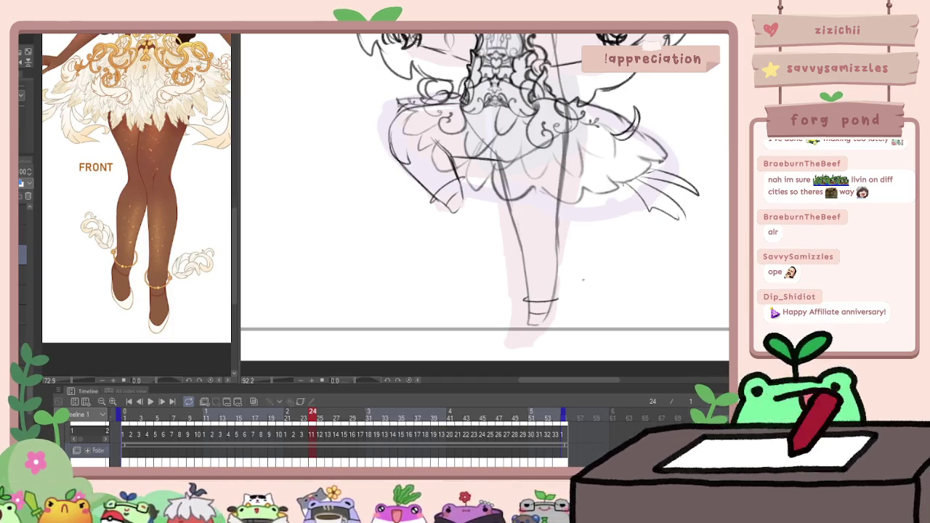
key("Left")
key("Right")
key("Right")
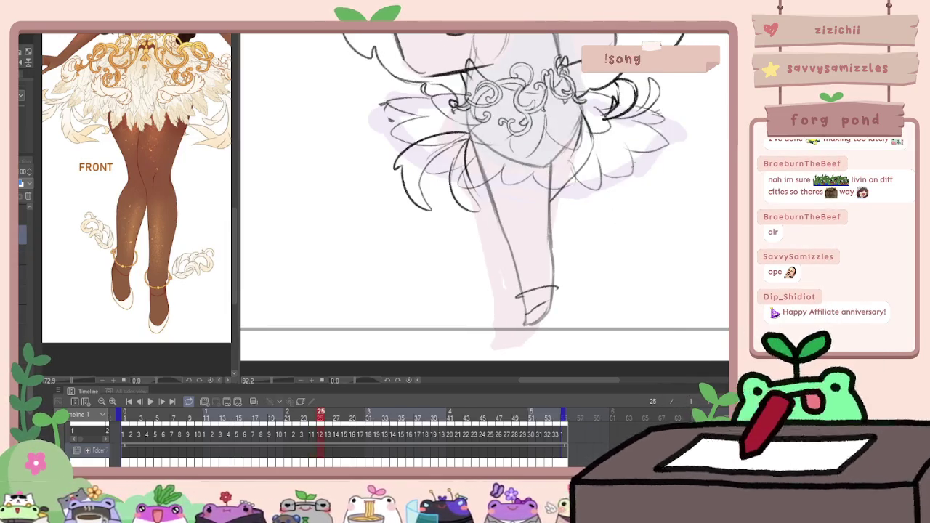
left_click_drag(638, 180, 610, 190)
On frames 26 and 27, add bent-leg lines and an anklet around the foot
key("Right")
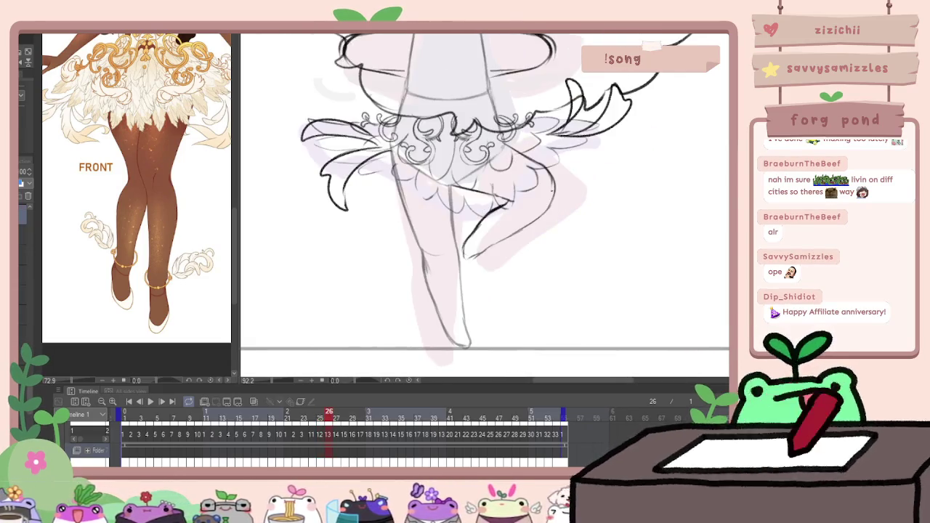
left_click_drag(472, 227, 493, 251)
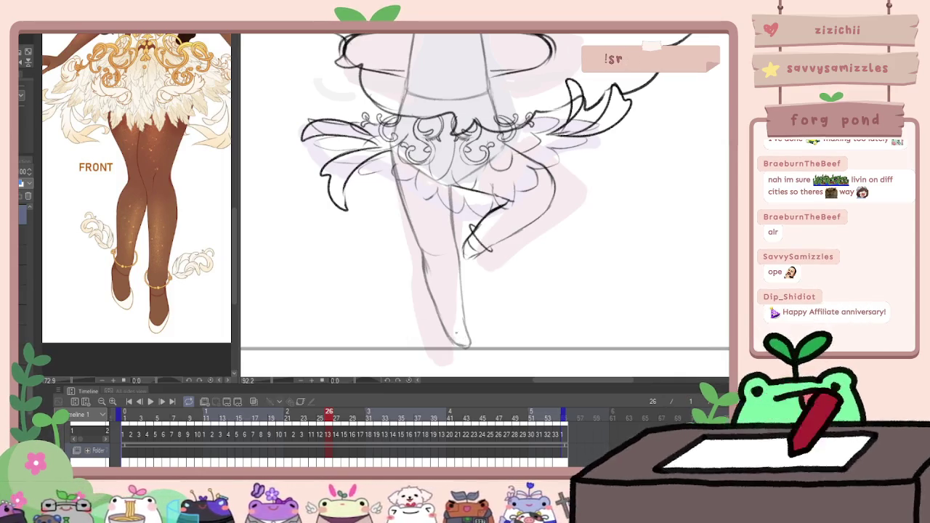
left_click_drag(435, 324, 470, 318)
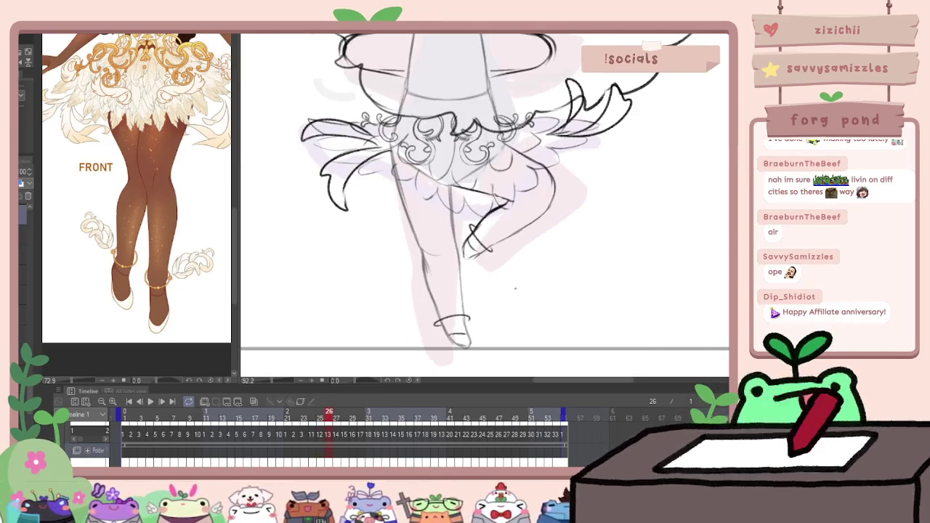
key("Right")
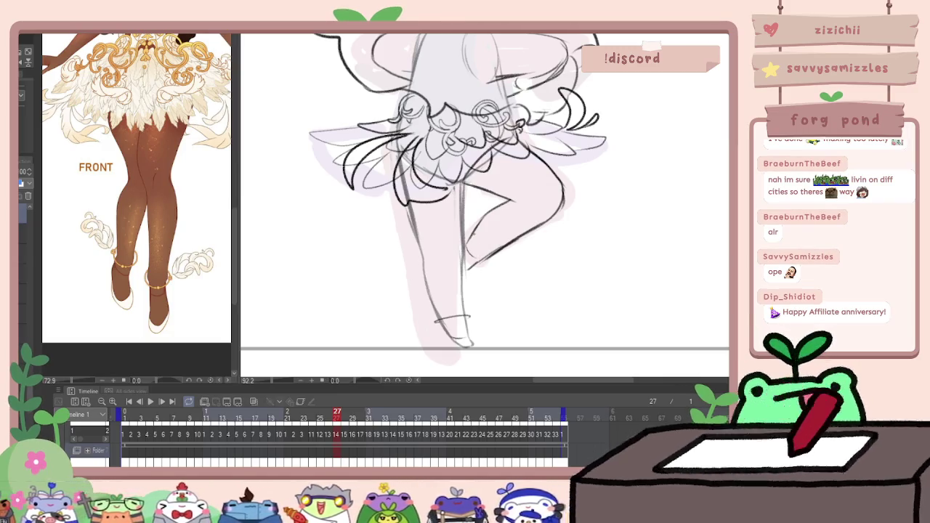
left_click_drag(467, 231, 491, 255)
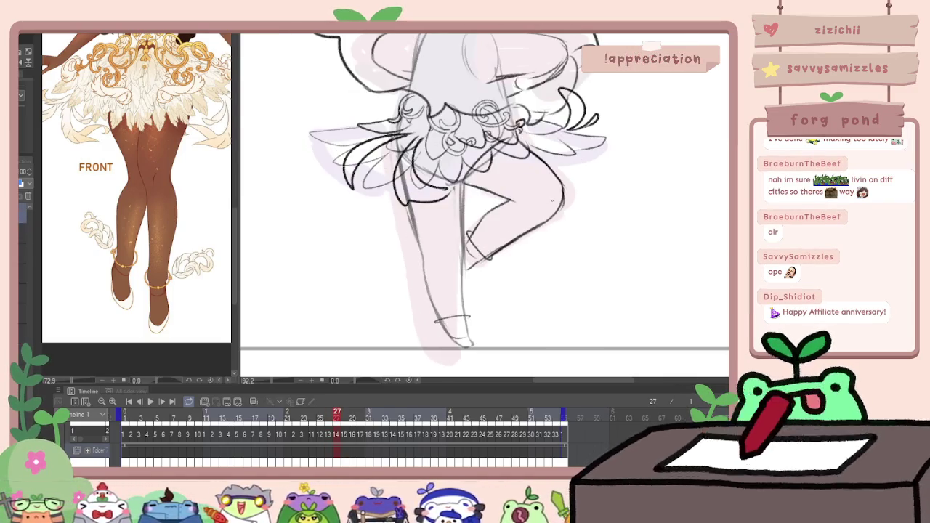
Step through frames 26 to 31, comparing each with its neighbours
key("comma")
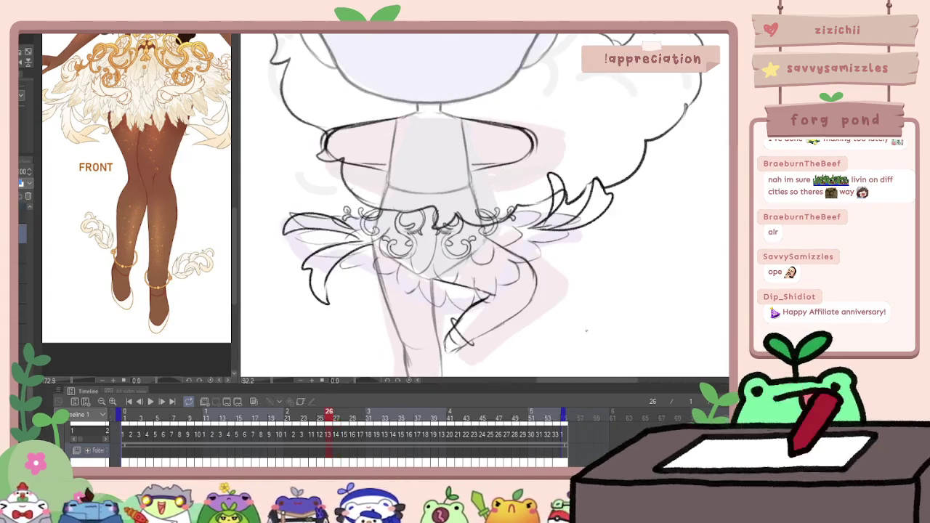
key("period")
key("period")
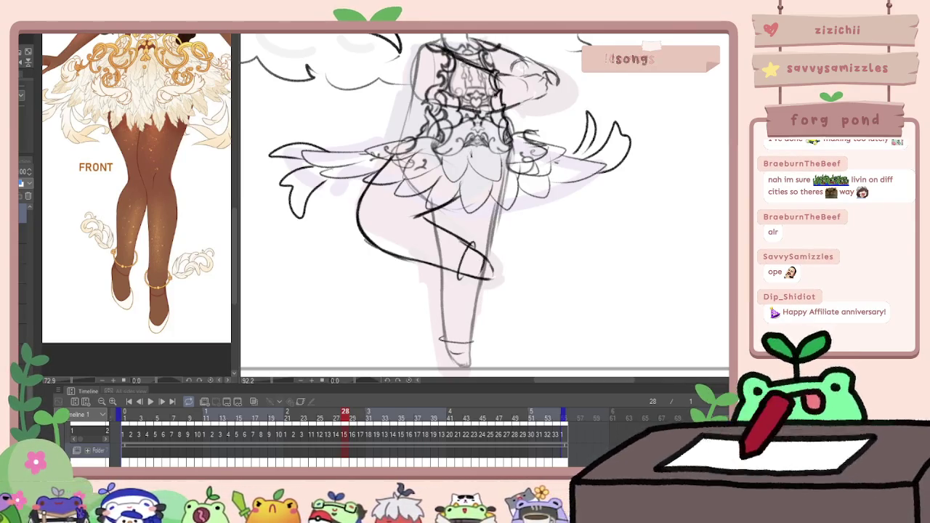
key("period")
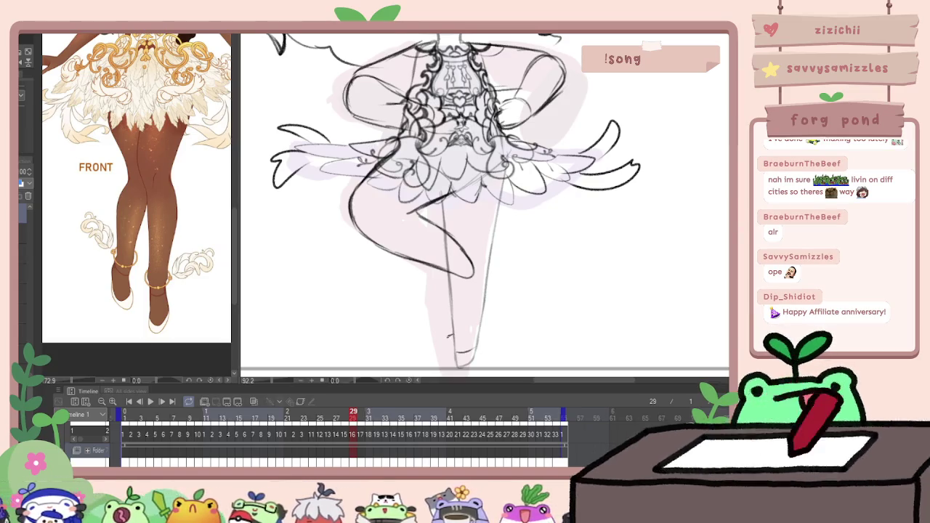
key("comma")
key("period")
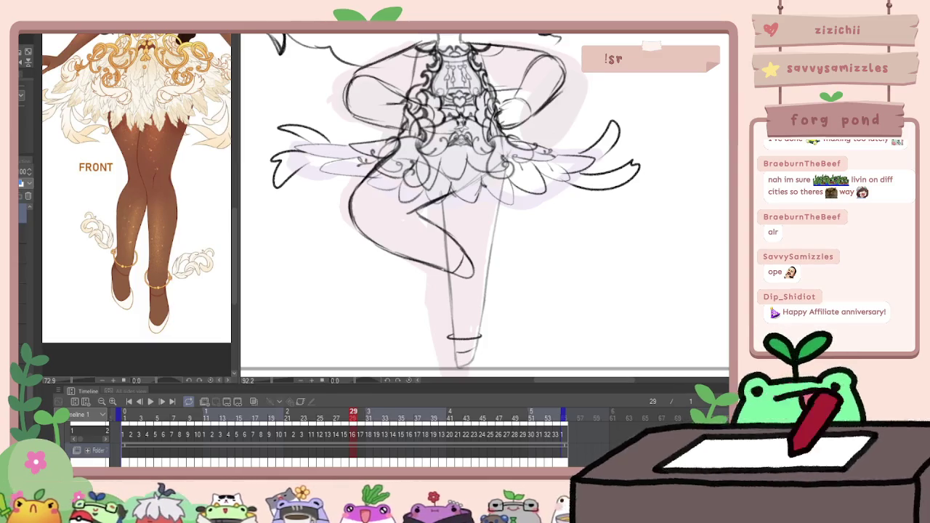
key("period")
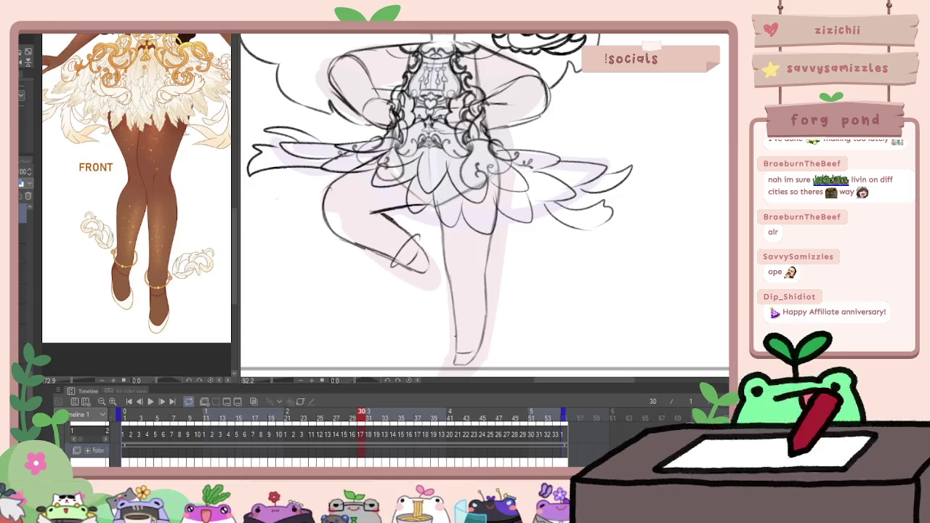
key("comma")
key("period")
key("period")
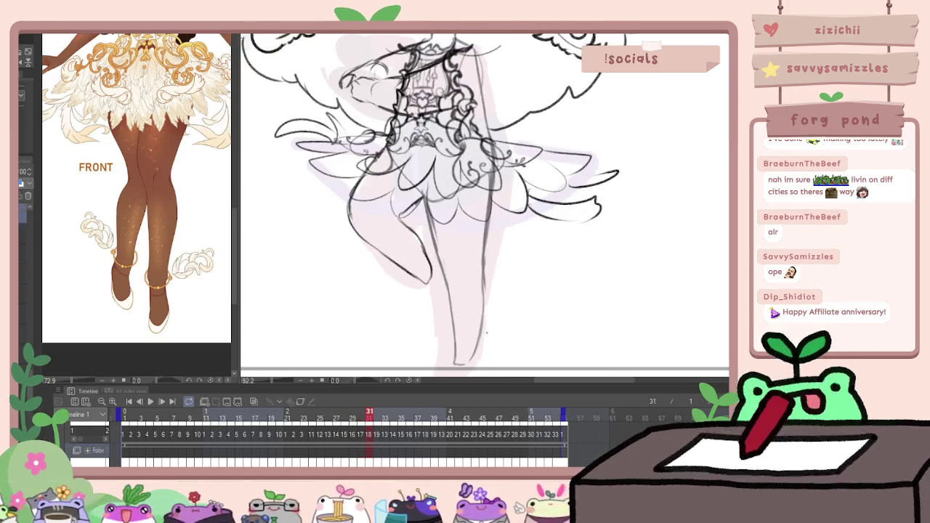
key("comma")
key("period")
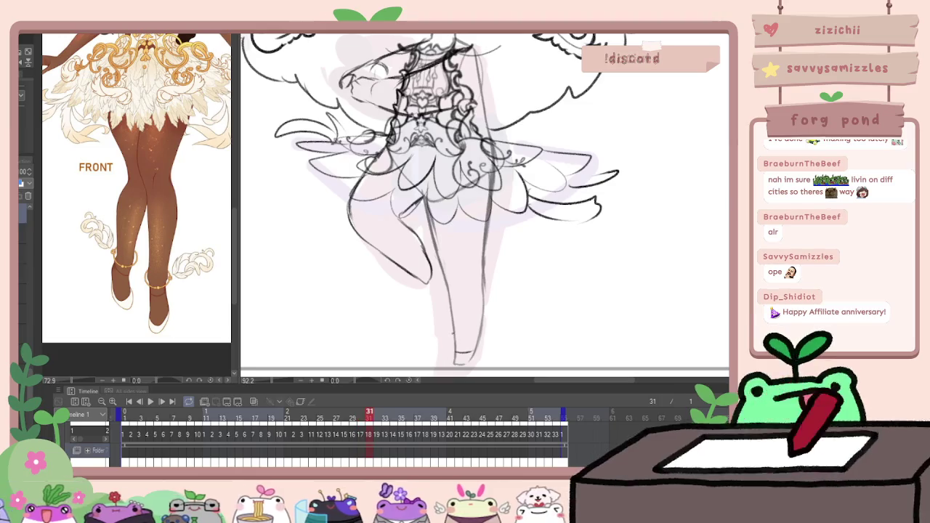
Draw the anklet around the standing ankle on frame 31 and compare it with its neighbours
left_click_drag(450, 336, 485, 335)
key("comma")
key("period")
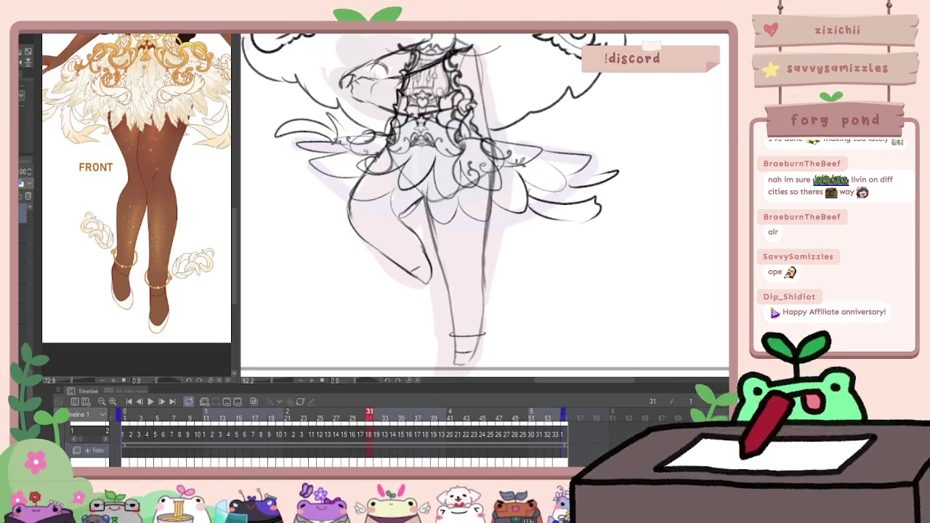
key("comma")
key("period")
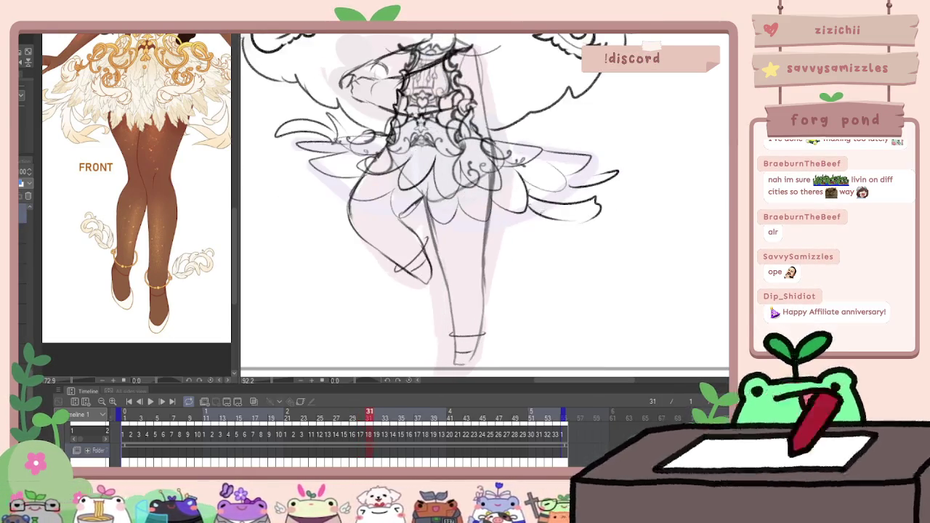
key("period")
key("period")
key("period")
key("period")
key("period")
key("period")
key("period")
key("period")
key("period")
Refine the foot outline and underside, then move to frame 42 comparing neighbouring frames
key("period")
key("period")
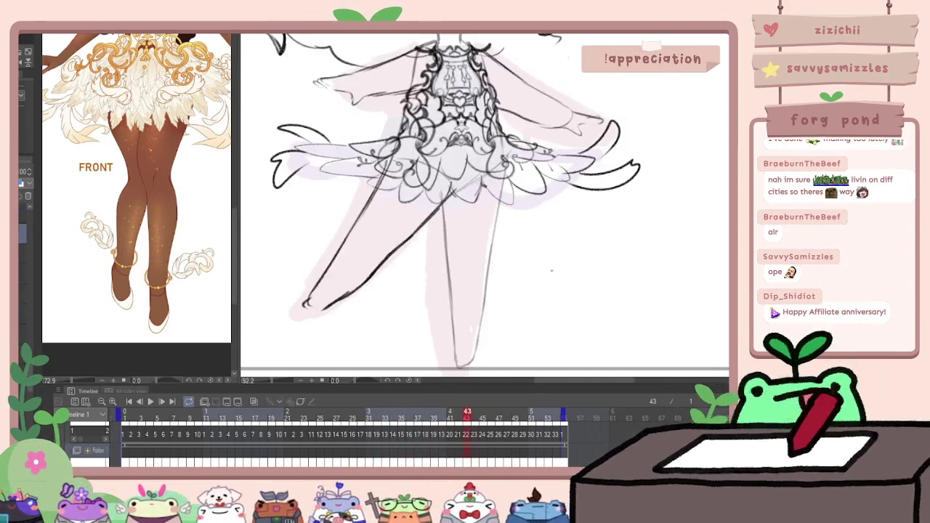
key("comma")
key("comma")
key("period")
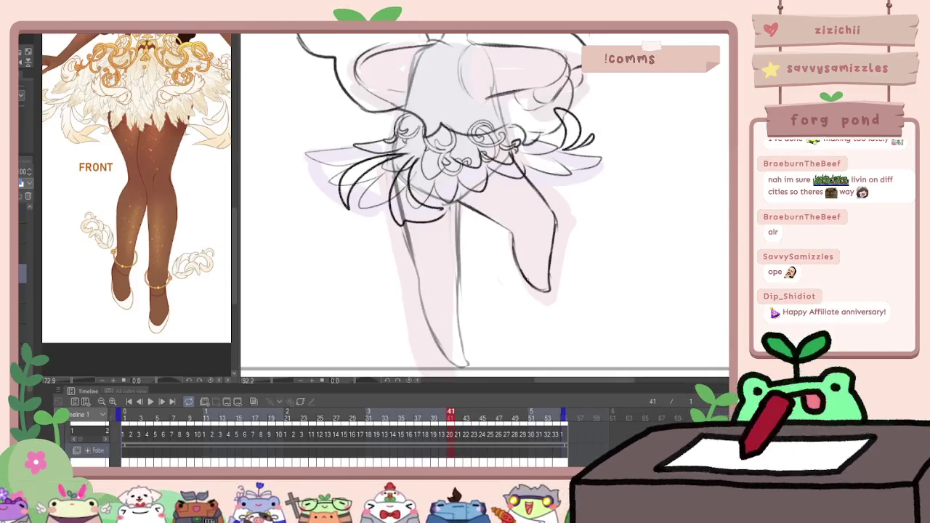
left_click_drag(513, 267, 556, 262)
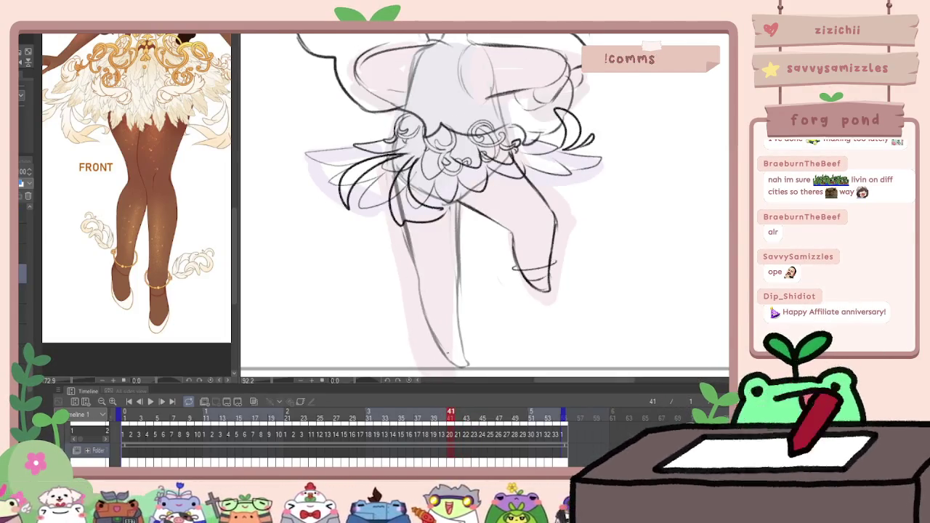
left_click_drag(437, 351, 461, 365)
key("comma")
key("period")
key("period")
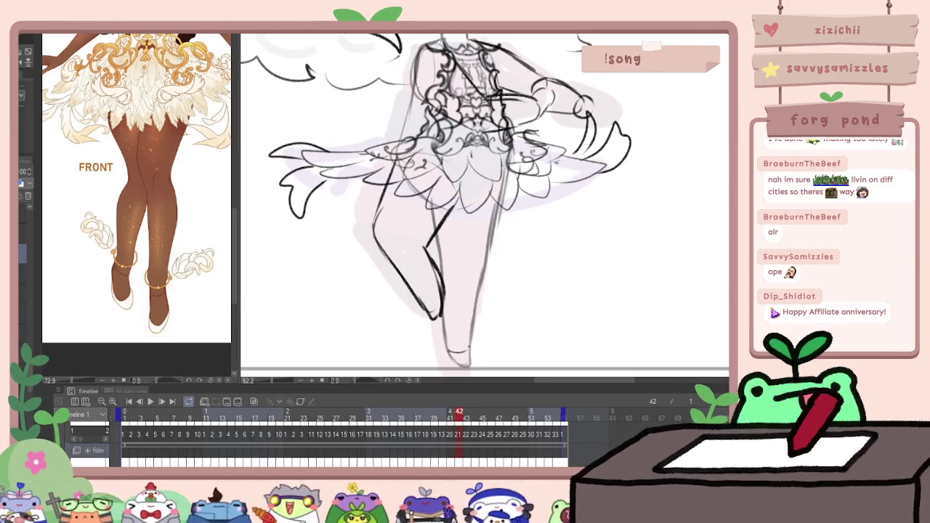
key("comma")
key("period")
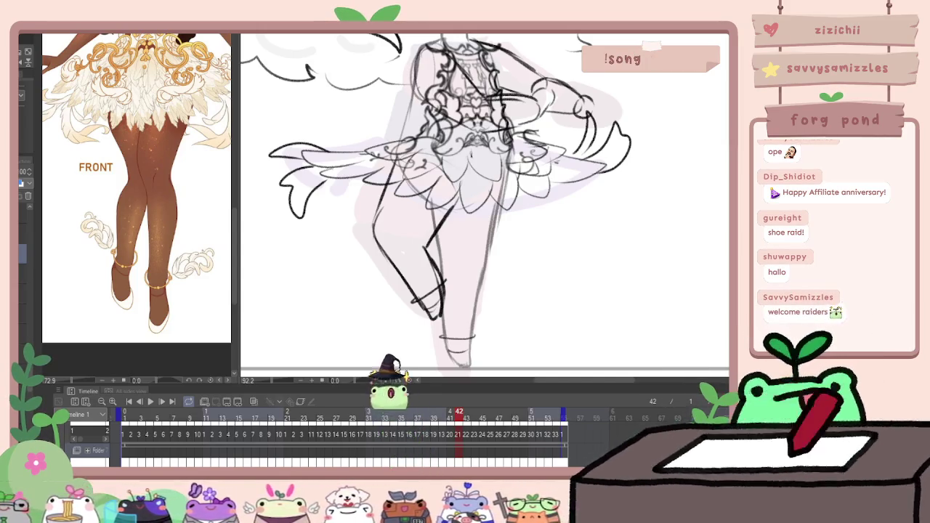
Advance to frame 44 and touch up the tip of the extended foot
key("Right")
key("Left")
key("Right")
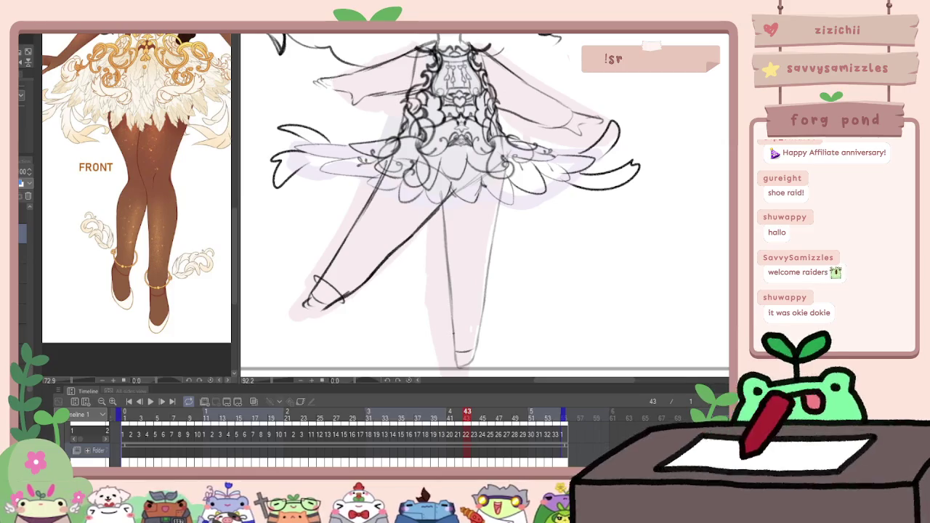
key("Right")
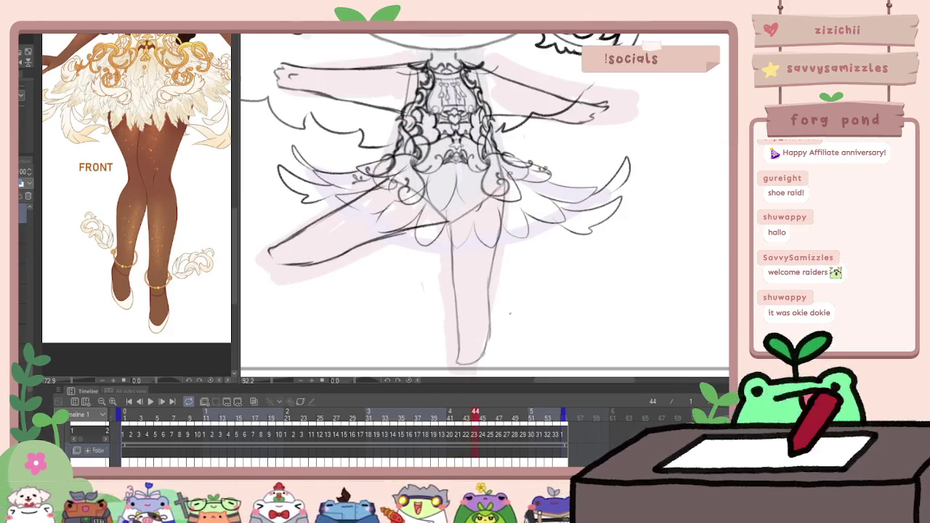
left_click_drag(289, 233, 302, 268)
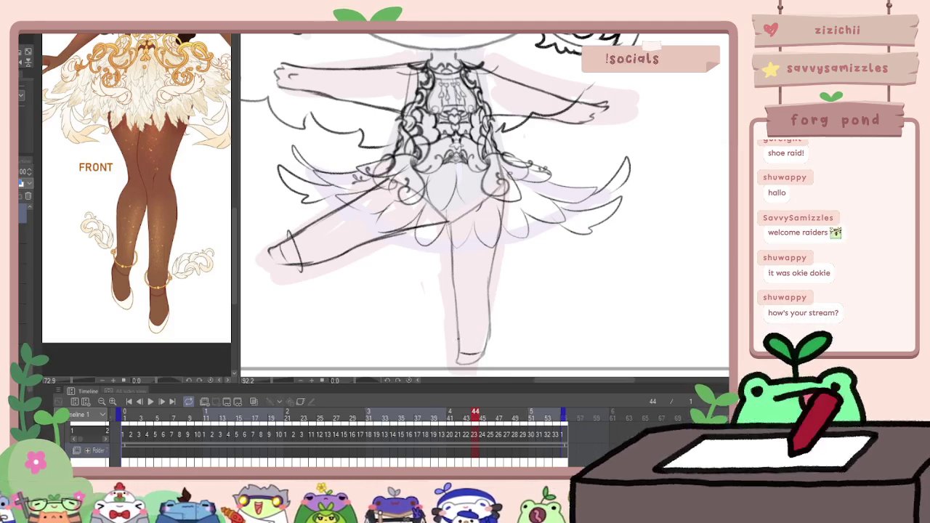
Step ahead to frame 50 and play the animation to review the spin
key("Left")
key("Right")
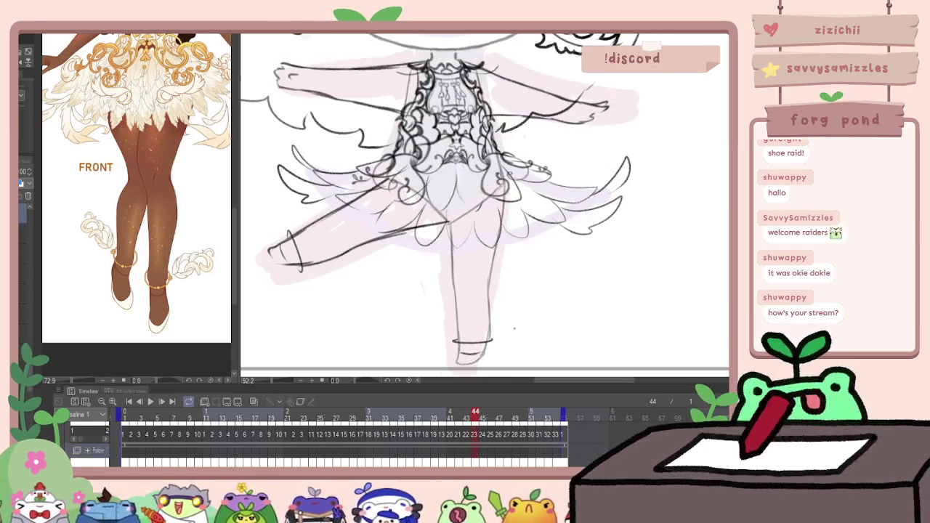
key("Right")
key("Right")
key("Right")
key("Right")
key("Right")
key("Right")
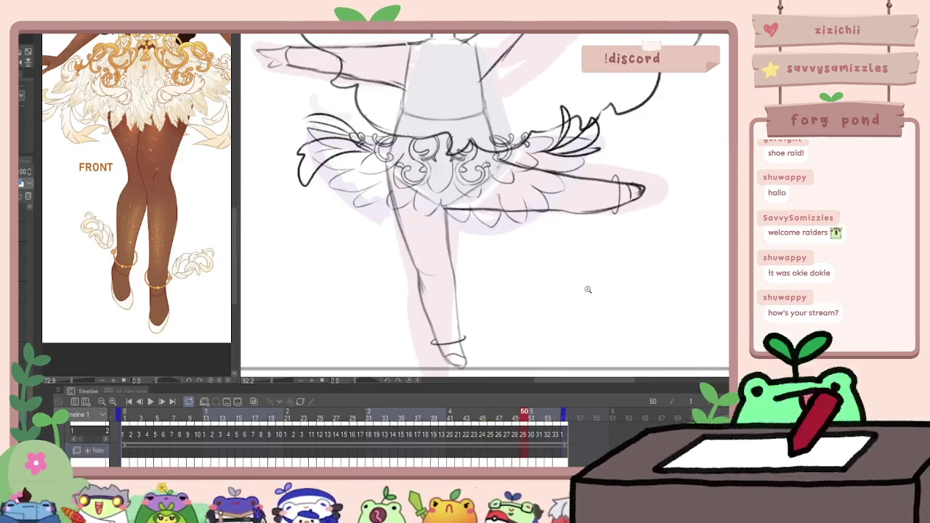
key("ctrl+0")
left_click(150, 404)
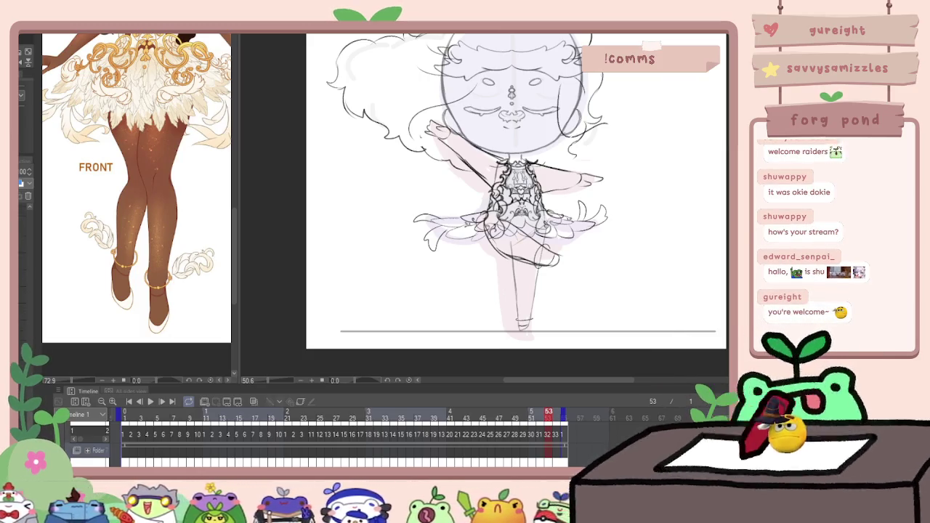
Zoom to the ankle on frame 1 and sketch a curled frill off the anklet, redrawing it larger
scroll(531, 298, "up", 1)
scroll(531, 299, "up", 2)
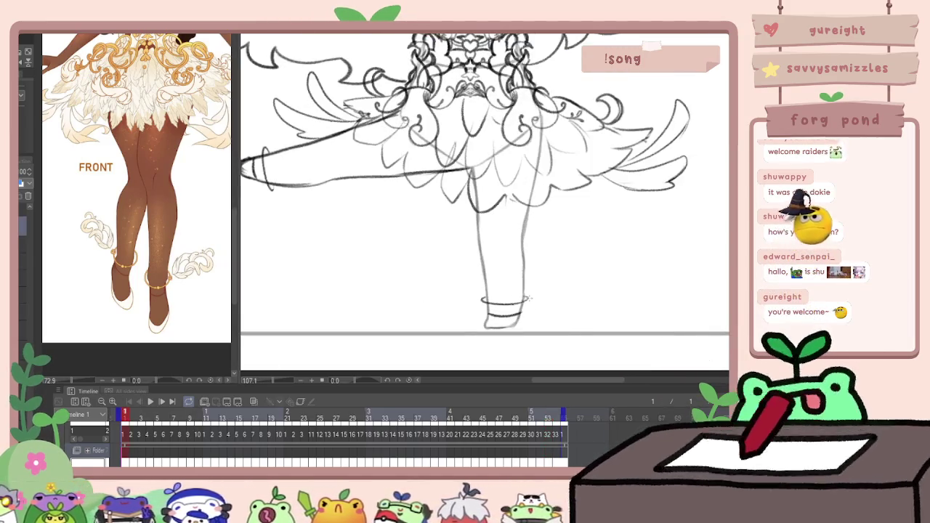
scroll(530, 299, "down", 1)
scroll(530, 299, "down", 1)
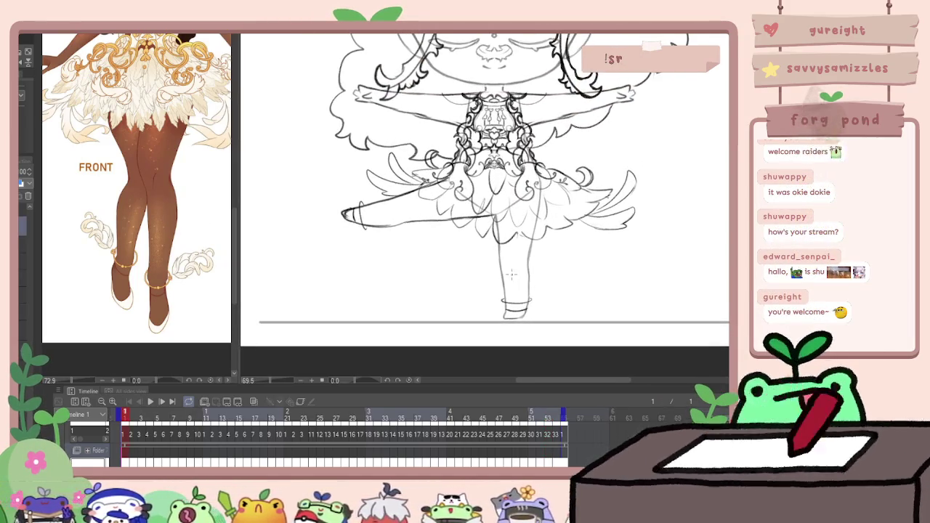
scroll(535, 316, "up", 3)
scroll(190, 289, "up", 2)
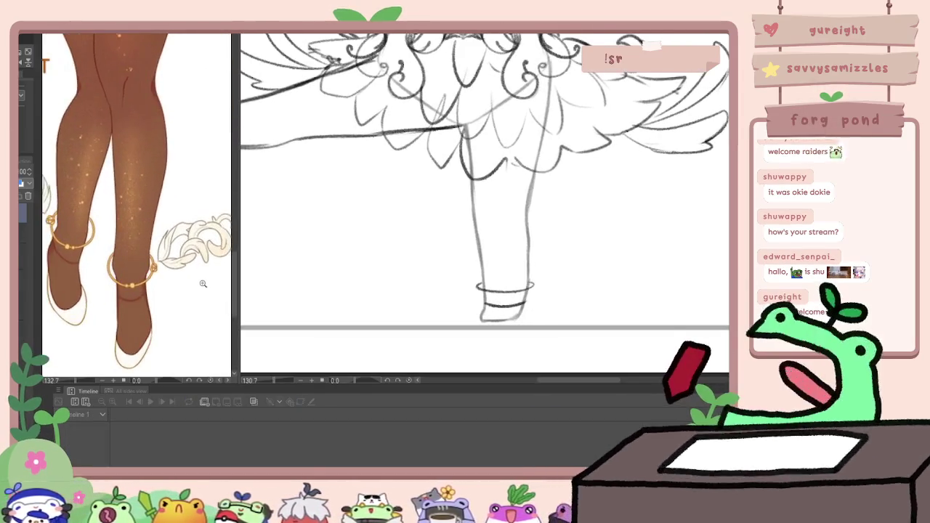
scroll(203, 284, "down", 1)
scroll(203, 284, "down", 1)
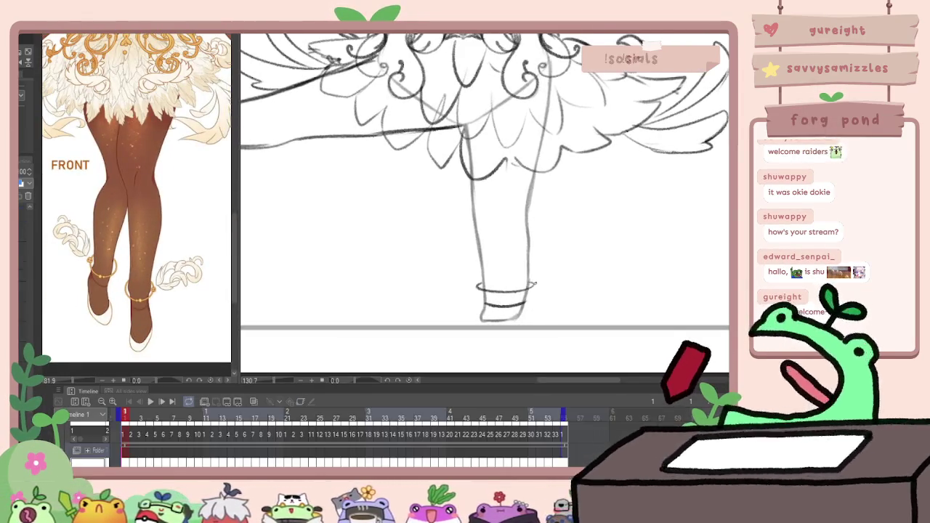
left_click_drag(536, 284, 574, 288)
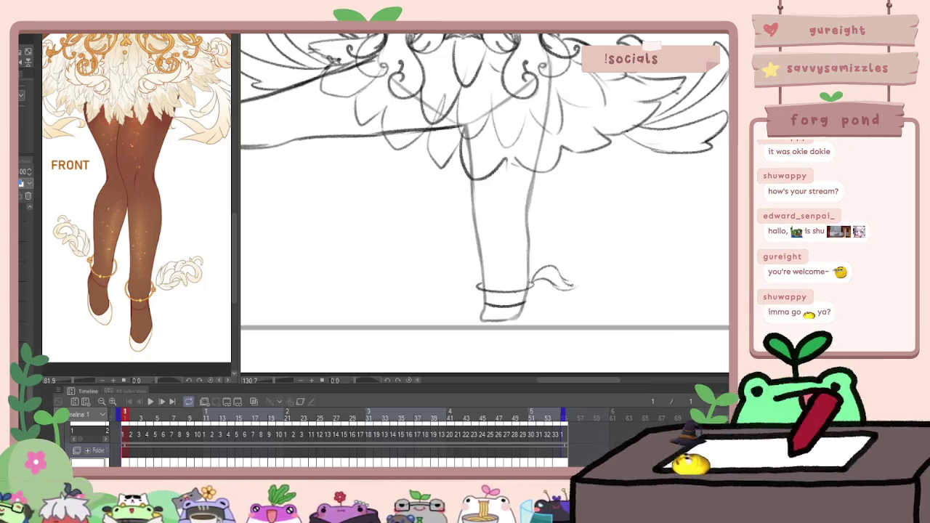
left_click_drag(538, 282, 566, 263)
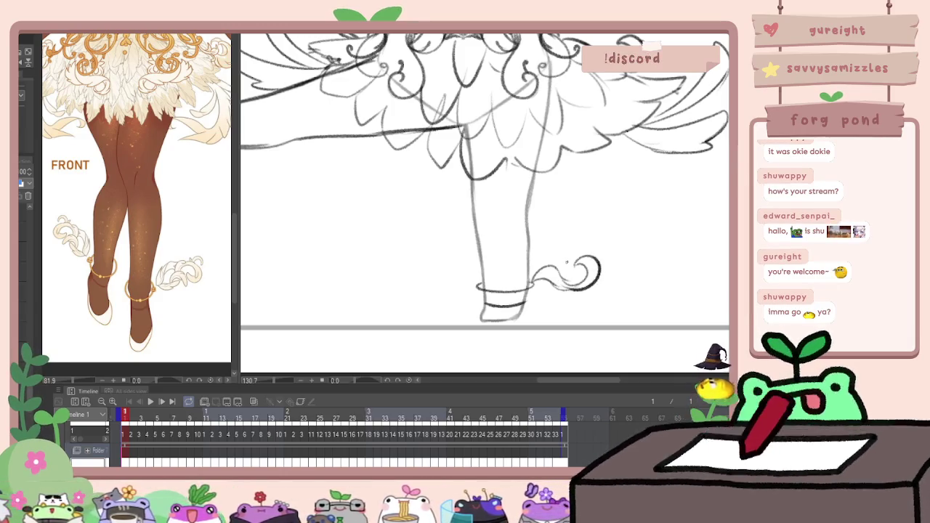
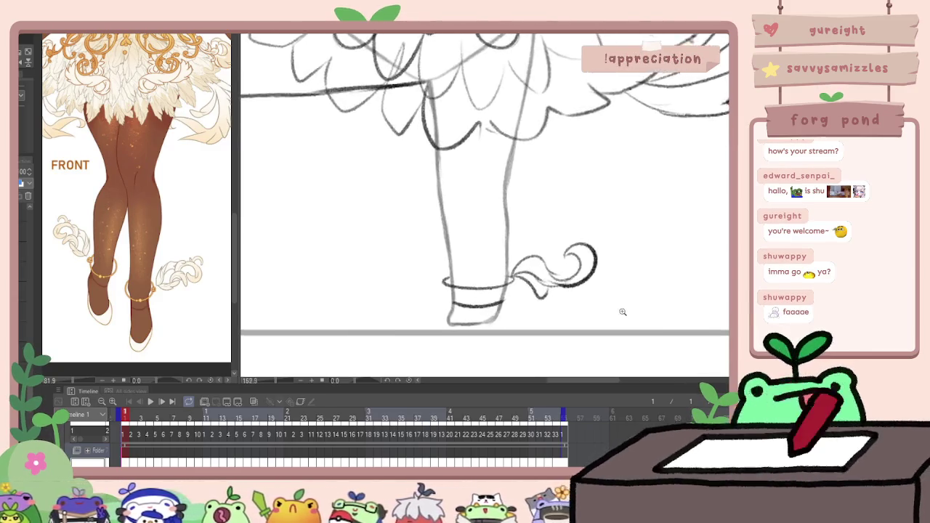
Turn on onion skin and flip between frames 2 and 3 to compare them
scroll(618, 312, "down", 2)
scroll(685, 250, "down", 1)
scroll(541, 296, "down", 2)
scroll(540, 296, "up", 2)
scroll(553, 294, "up", 1)
scroll(568, 294, "up", 2)
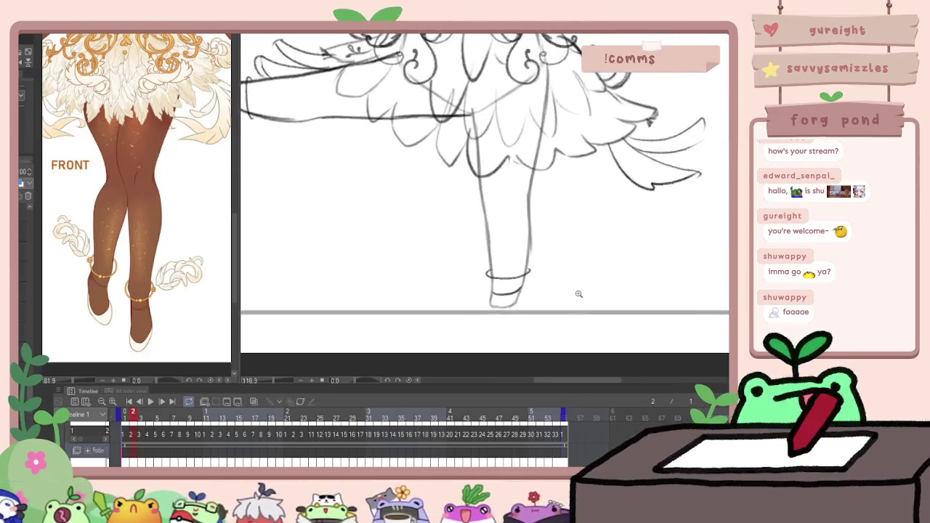
scroll(569, 294, "up", 1)
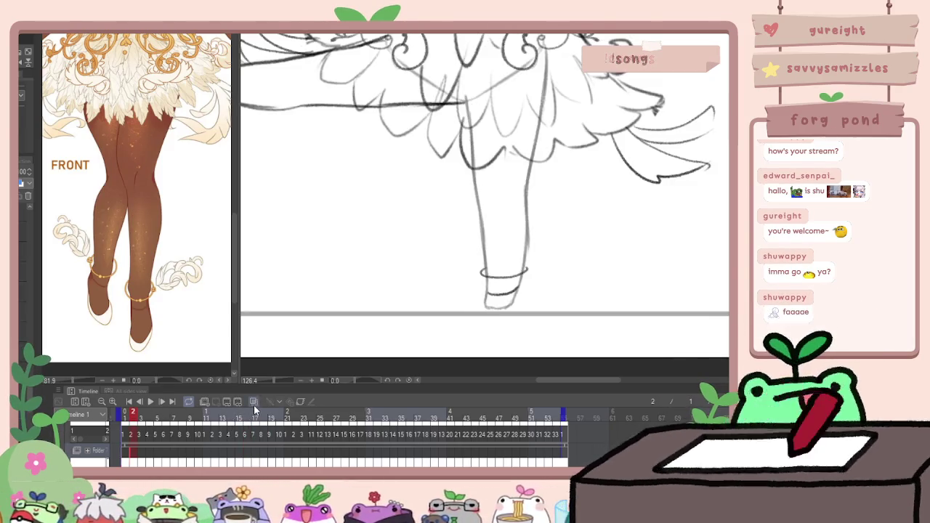
left_click(254, 402)
key("comma")
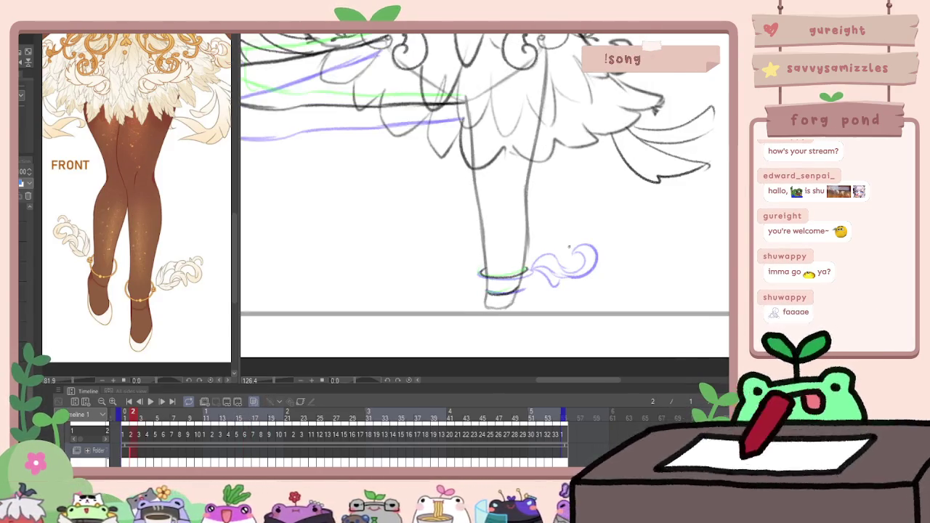
key("period")
key("comma")
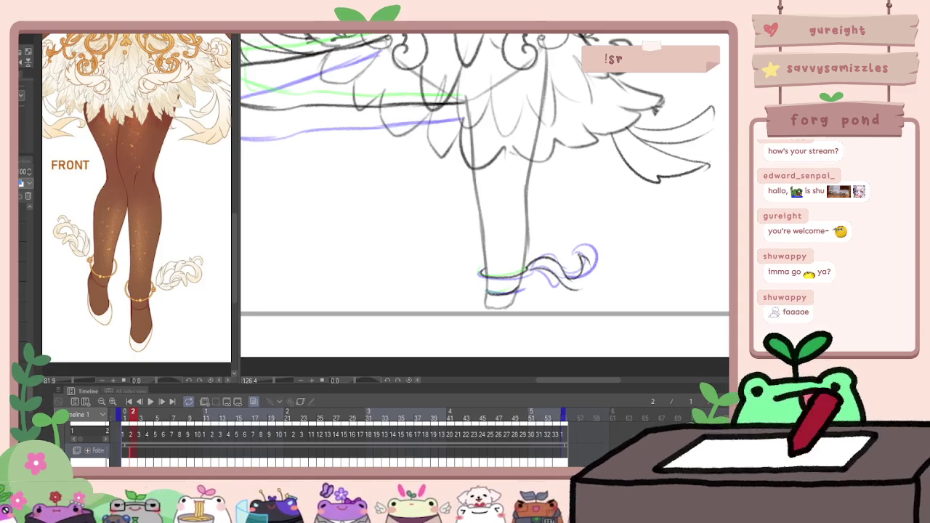
key("period")
key("comma")
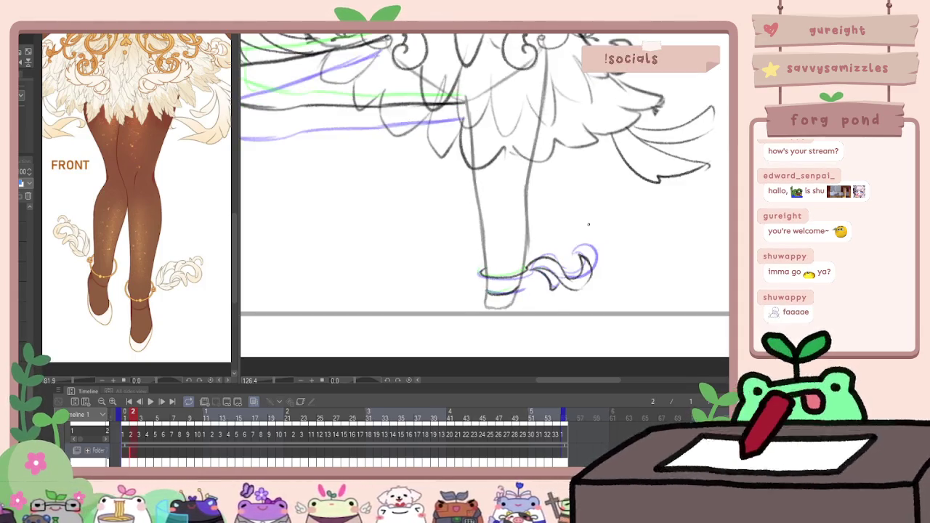
key("period")
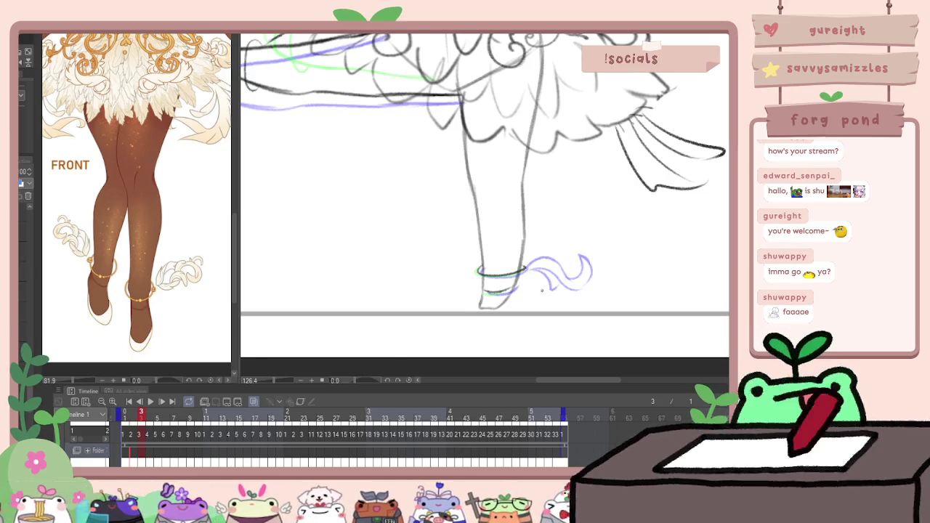
key("comma")
key("period")
Sketch the ribbon trailing from the ankle, with a curling hook, on frame 3
scroll(541, 295, "down", 4)
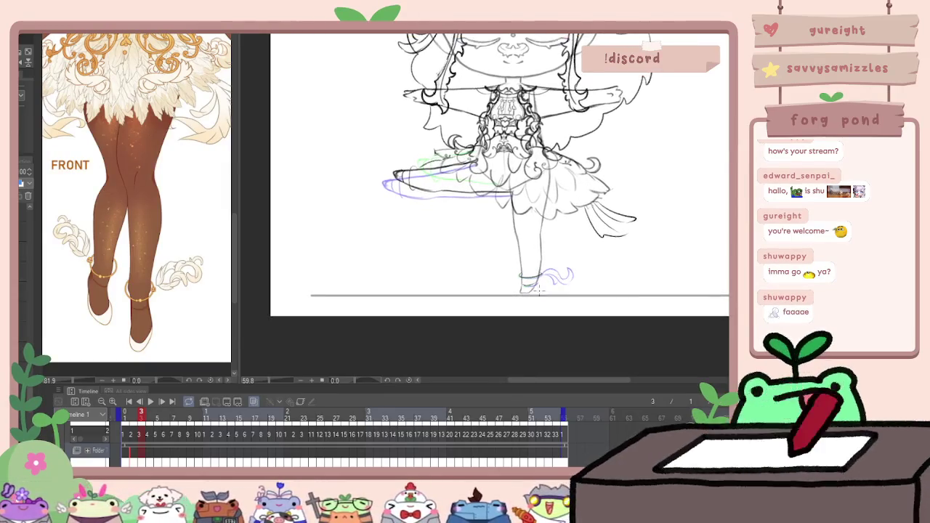
scroll(545, 288, "up", 3)
scroll(546, 287, "up", 2)
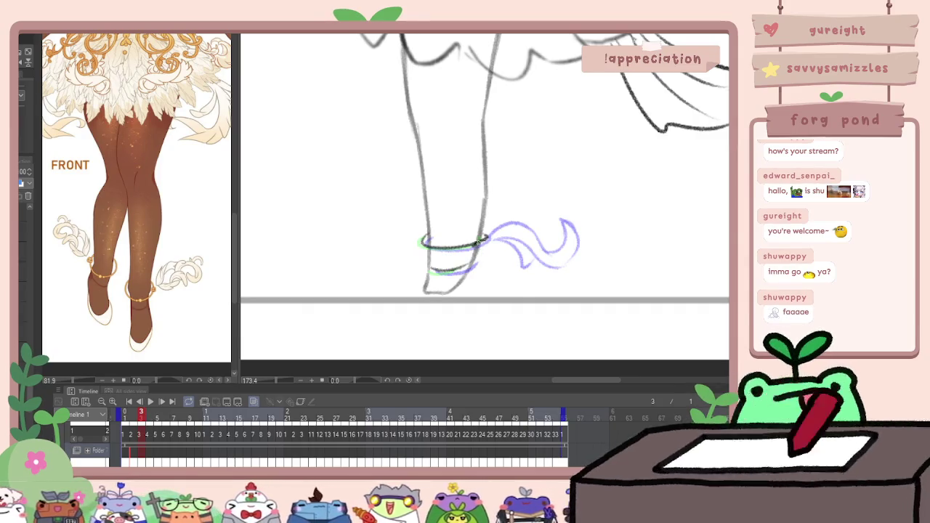
left_click_drag(481, 240, 532, 258)
mouse_move(474, 246)
left_mouse_down()
mouse_move(504, 268)
mouse_move(553, 238)
left_mouse_up()
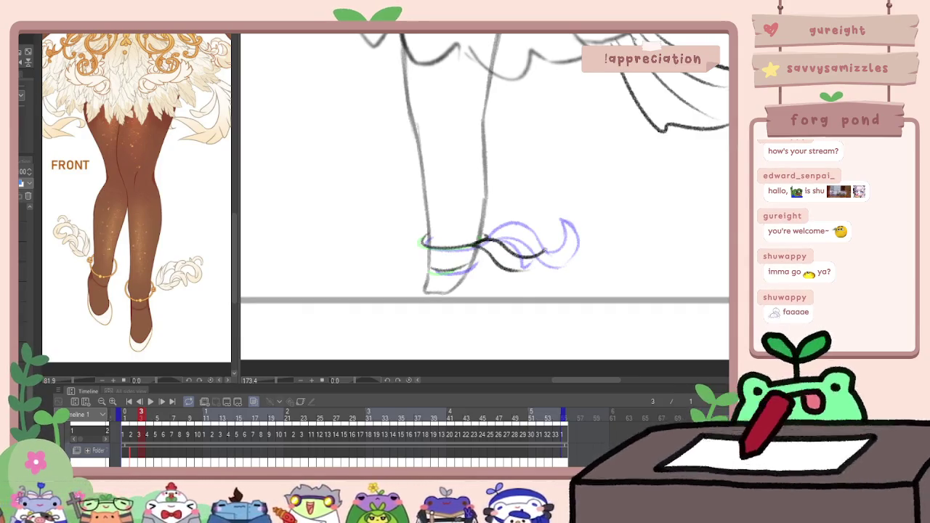
key("ctrl+z")
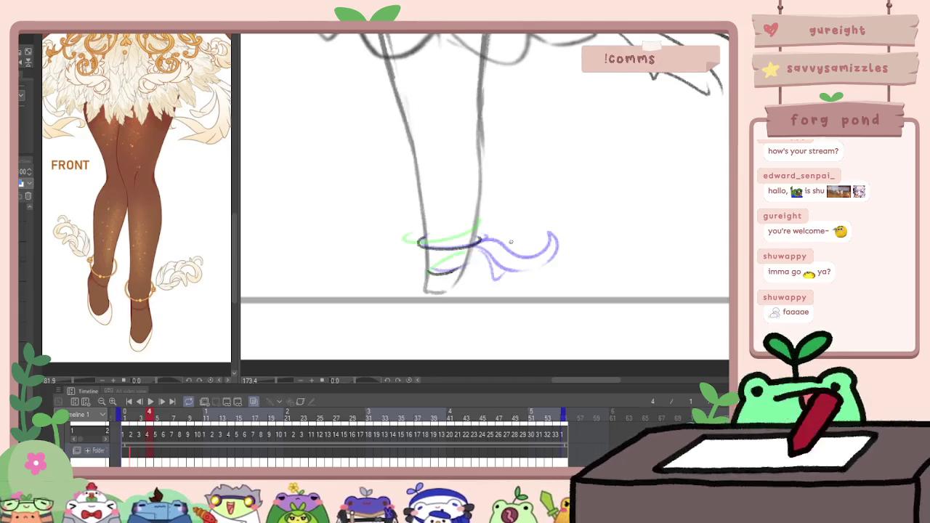
Draw the ankle ribbon stroke on frame 4
scroll(499, 264, "down", 3)
scroll(498, 265, "up", 2)
scroll(499, 264, "up", 1)
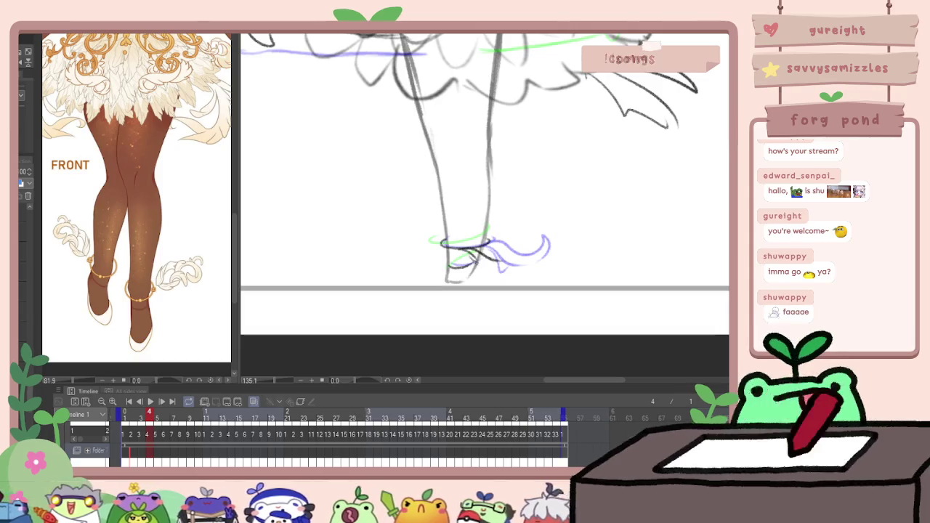
left_click_drag(473, 259, 514, 269)
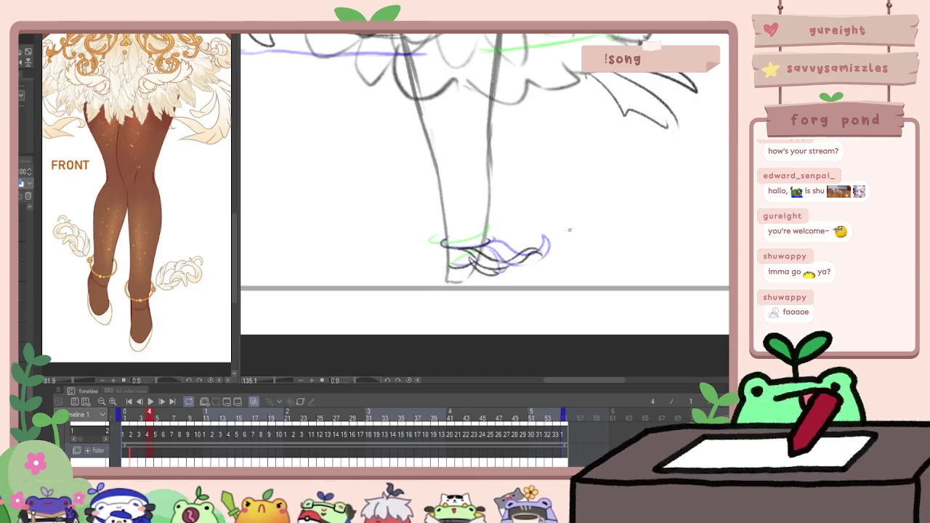
key("period")
scroll(570, 230, "down", 2)
scroll(509, 233, "down", 2)
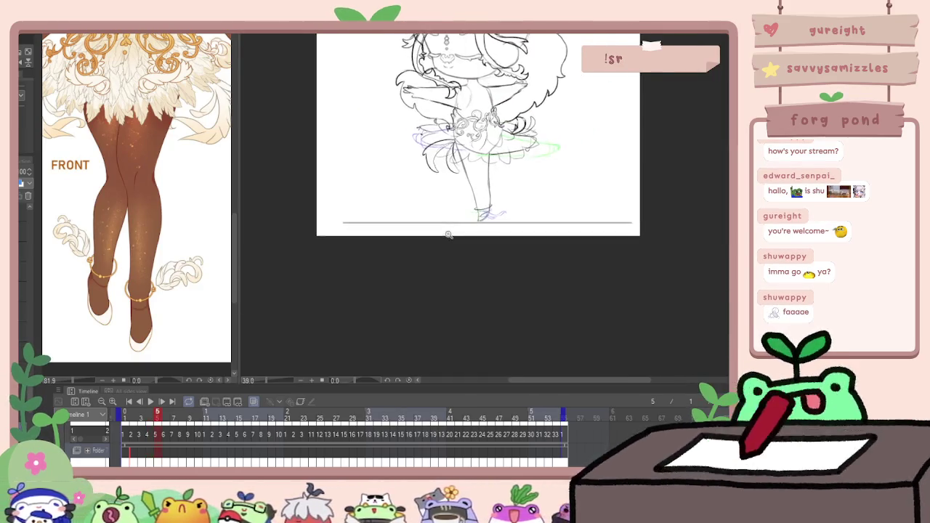
Draw the ankle ribbon curl on frames 5 and 6
scroll(451, 240, "up", 3)
scroll(429, 244, "up", 2)
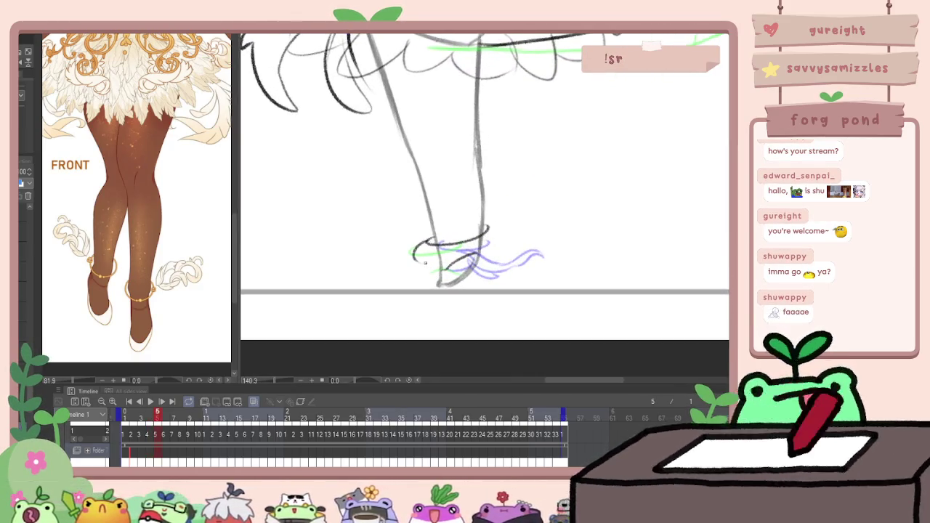
left_click_drag(461, 248, 492, 263)
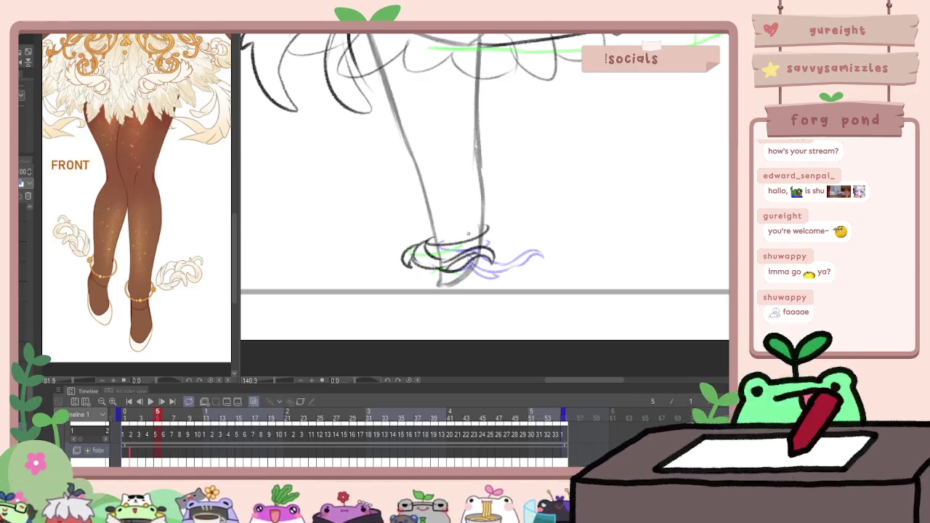
key("period")
scroll(468, 233, "down", 3)
scroll(468, 234, "up", 3)
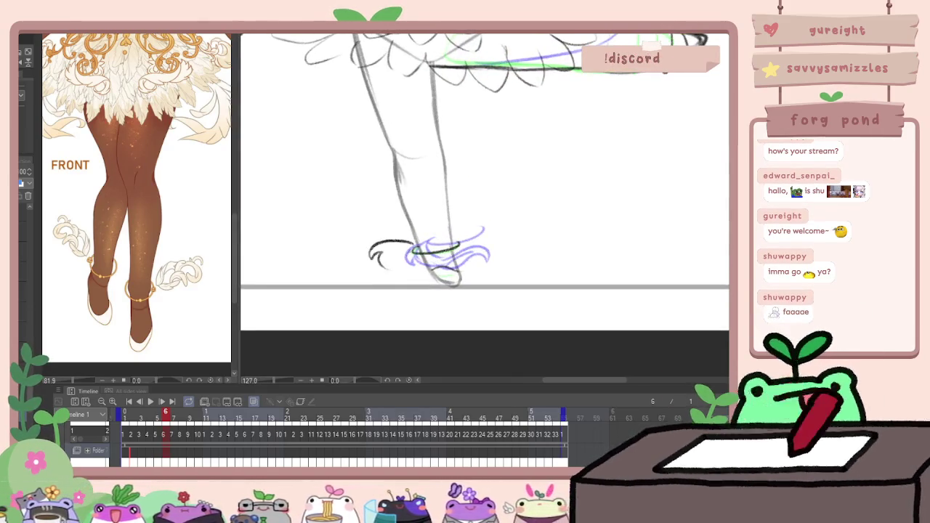
left_click_drag(409, 249, 405, 268)
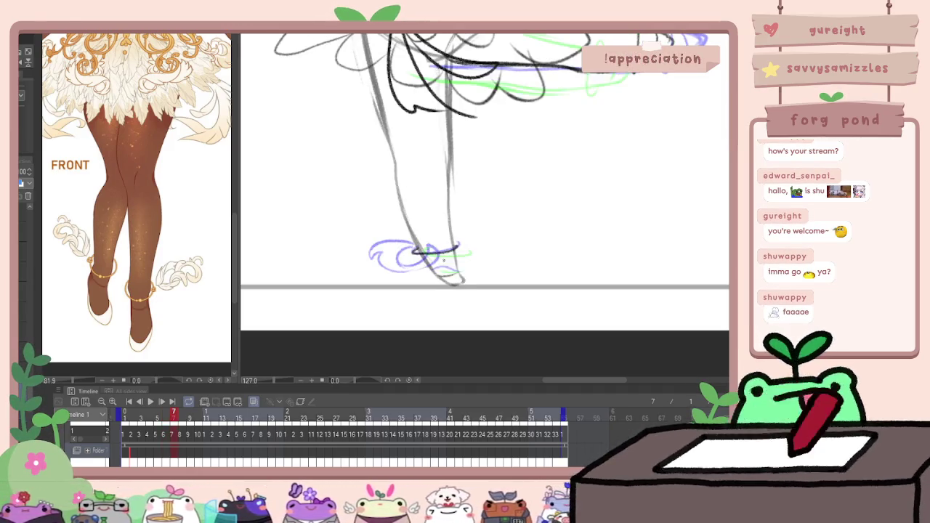
Draw the ribbon curve beside the shoe on frame 7, step ahead to frame 10, and play
key("Right")
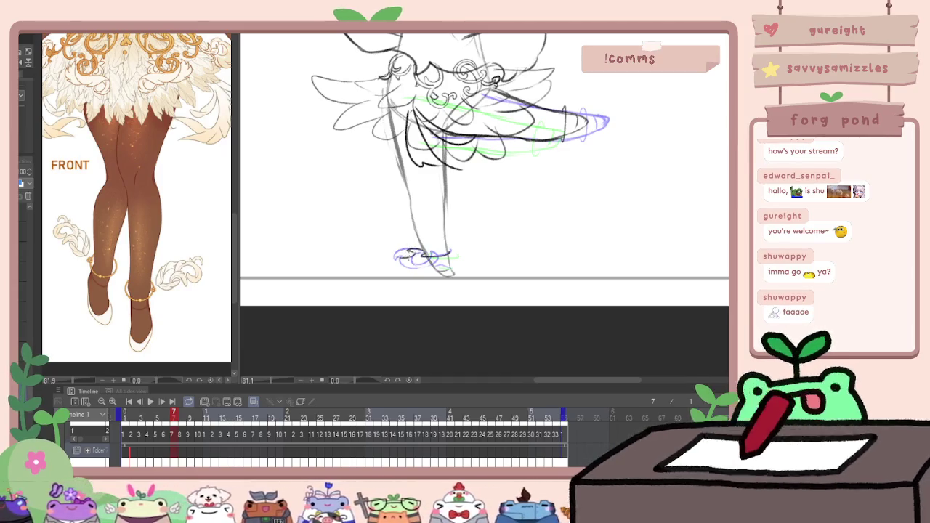
left_click_drag(408, 255, 398, 268)
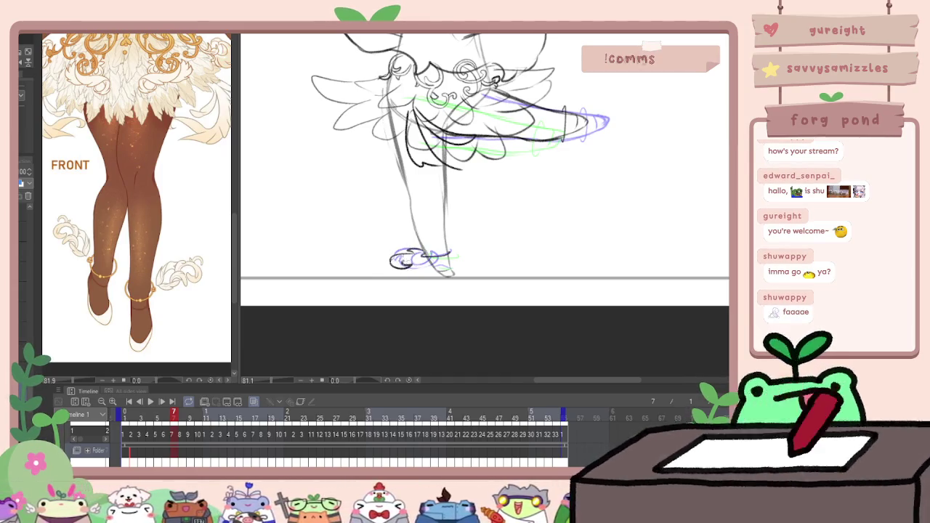
key("Right")
mouse_move(447, 266)
left_mouse_down()
mouse_move(459, 256)
mouse_move(455, 265)
left_mouse_up()
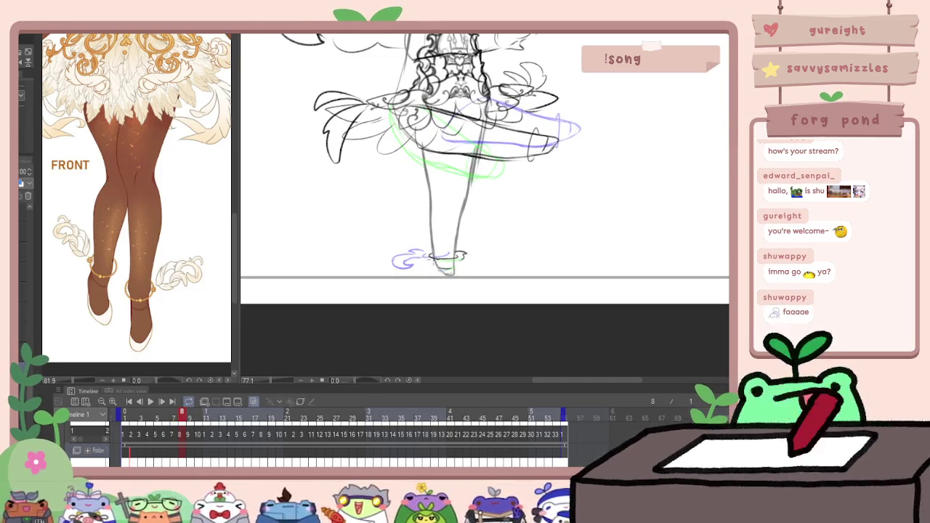
key("Right")
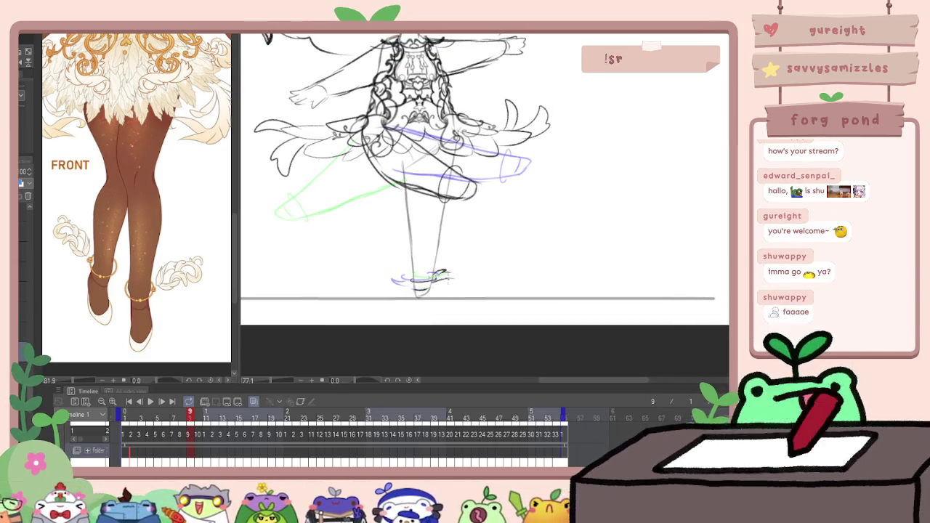
key("Right")
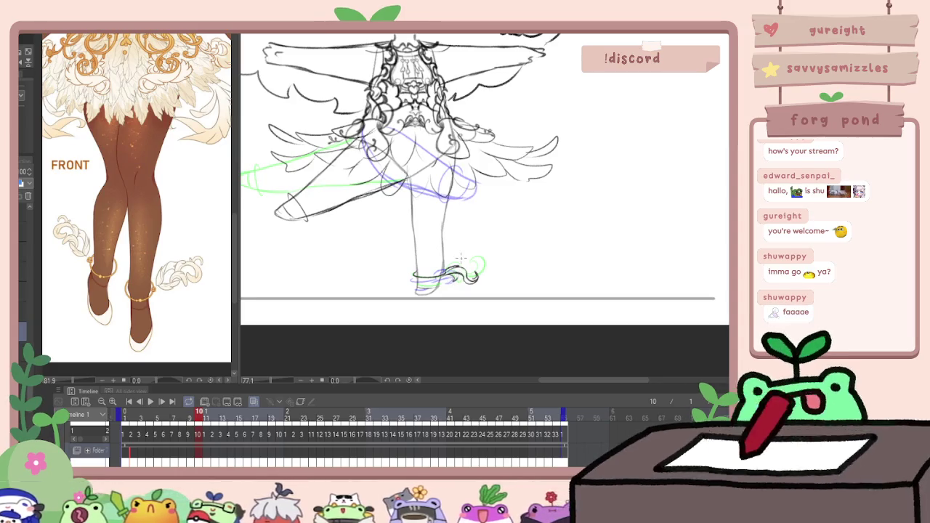
left_click(151, 402)
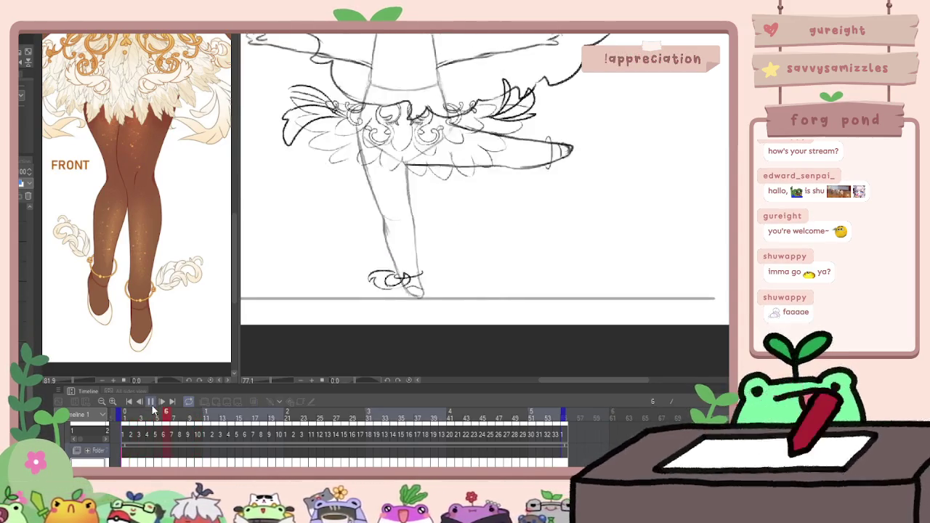
Stop playback, return to frame 1, and replay the ballerina spin from the start
left_click(151, 402)
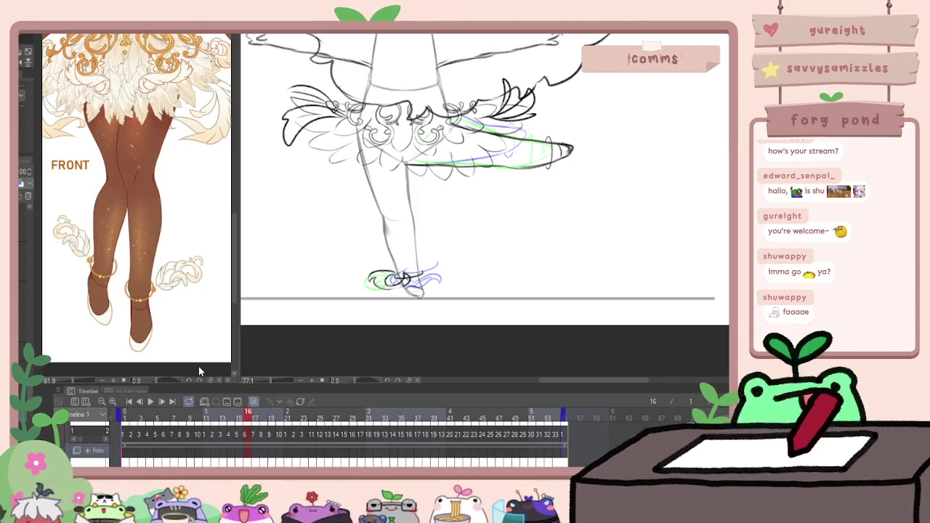
left_click(148, 401)
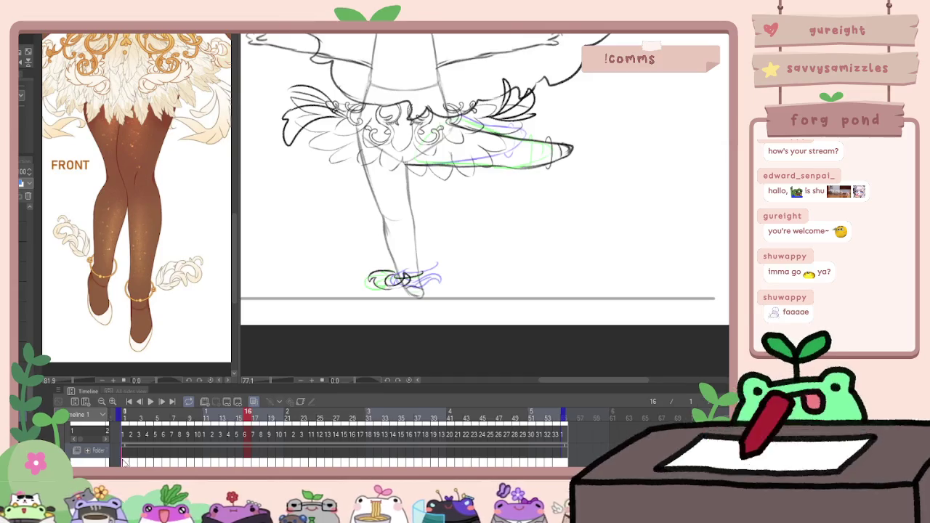
left_click(150, 402)
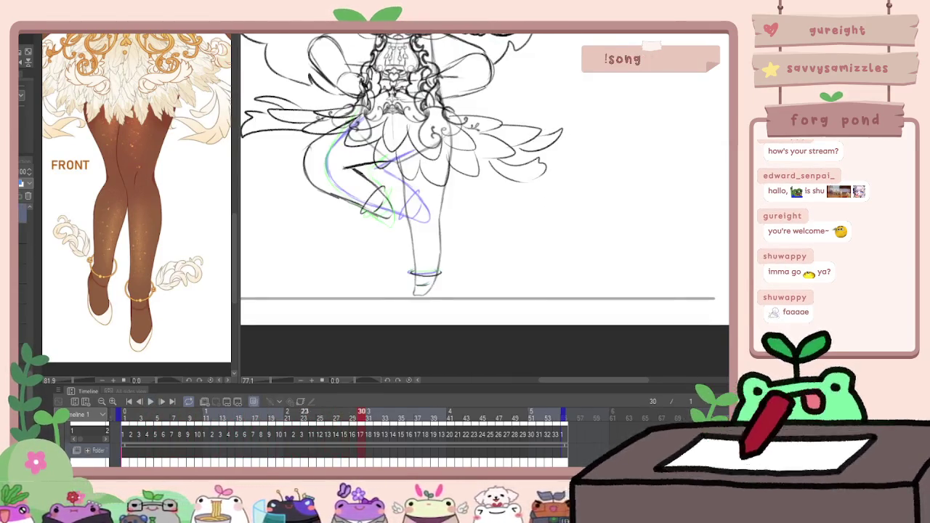
scroll(451, 289, "up", 1)
Step back through the frames and select the strokes on frame 22
scroll(451, 288, "up", 1)
scroll(452, 288, "up", 1)
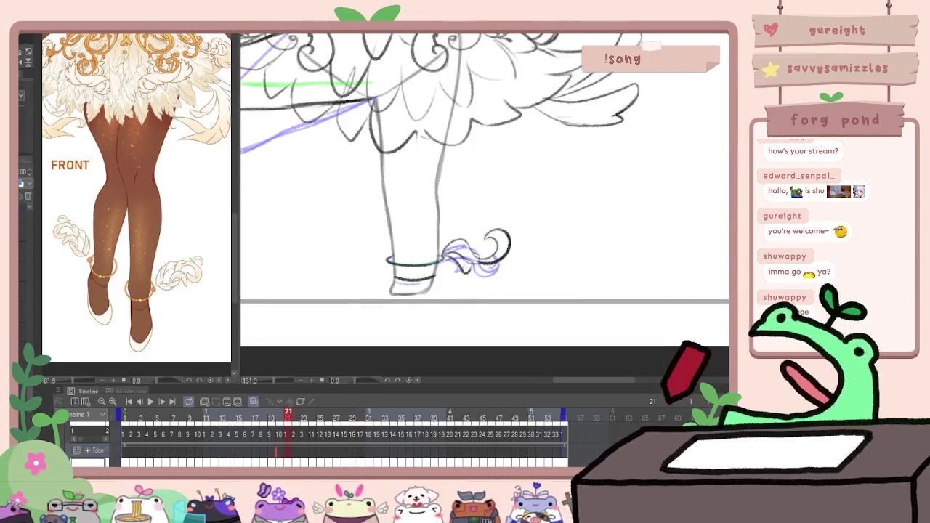
scroll(451, 289, "up", 1)
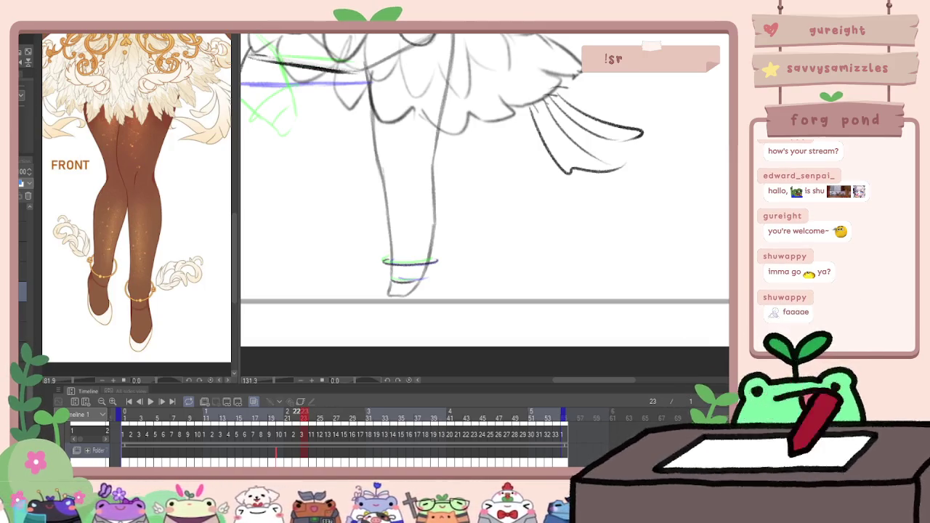
key("Left")
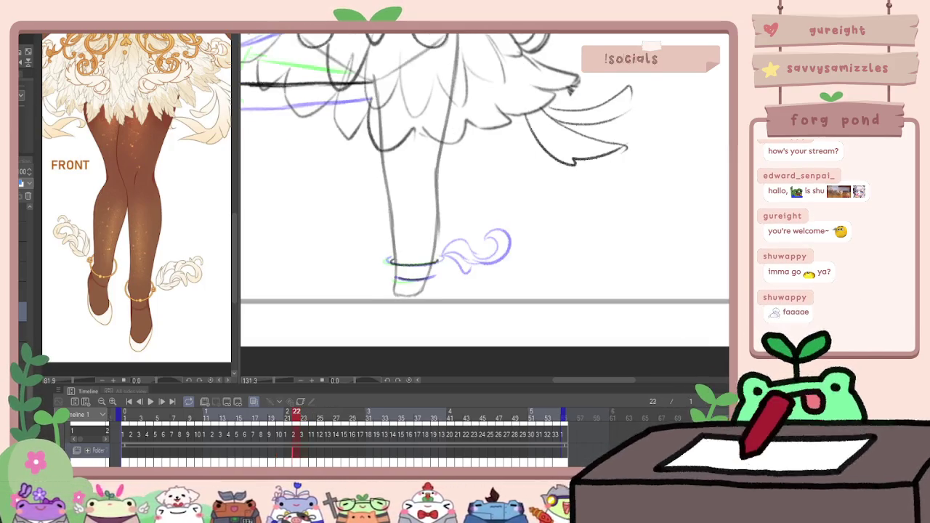
key("Left")
key("Right")
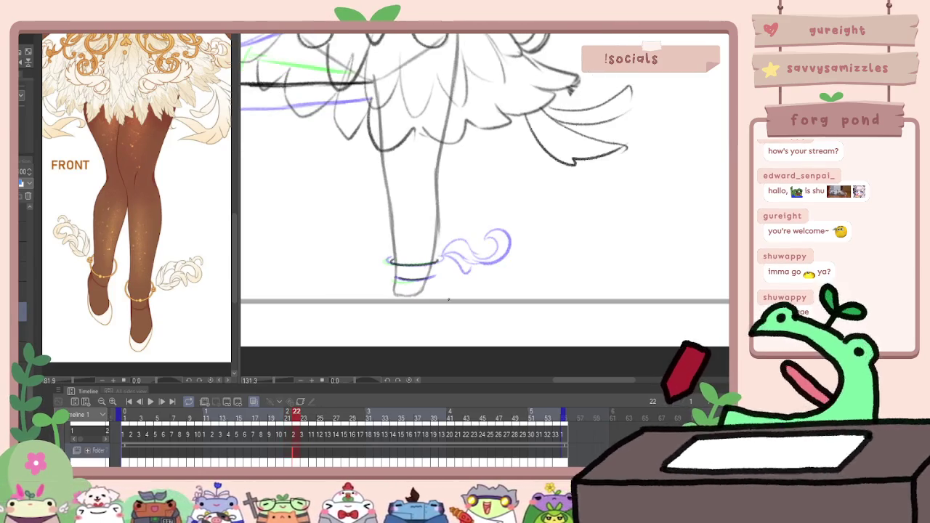
key("ctrl+minus")
key("ctrl+a")
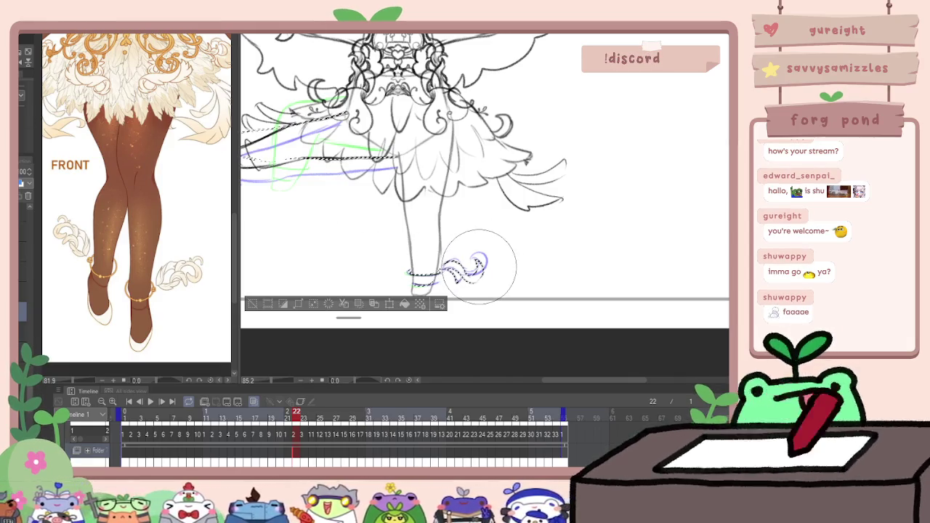
Select the ankle ribbon swirl on frame 23 and the skirt and foot strokes on frame 24
key("Right")
left_click_drag(436, 270, 473, 273)
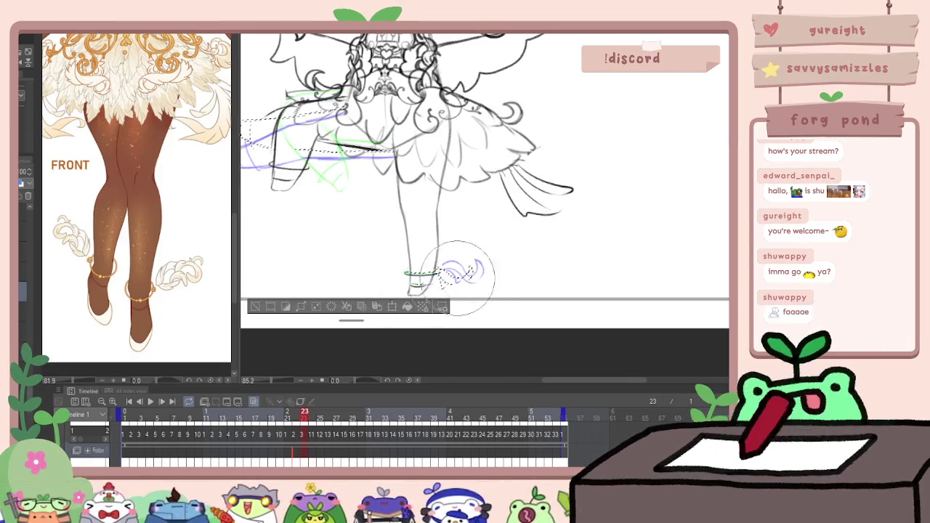
key("ctrl+d")
scroll(509, 287, "down", 4)
key("Right")
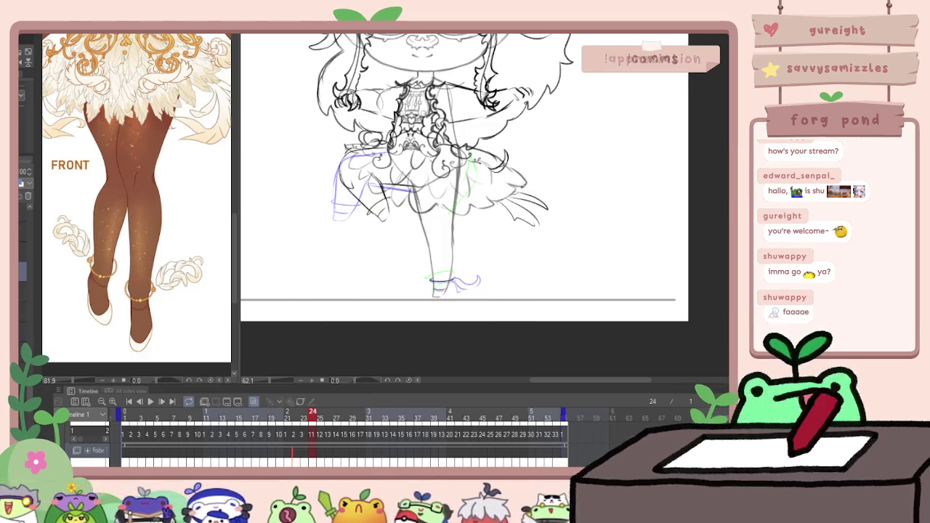
key("ctrl+shift+d")
key("ctrl+d")
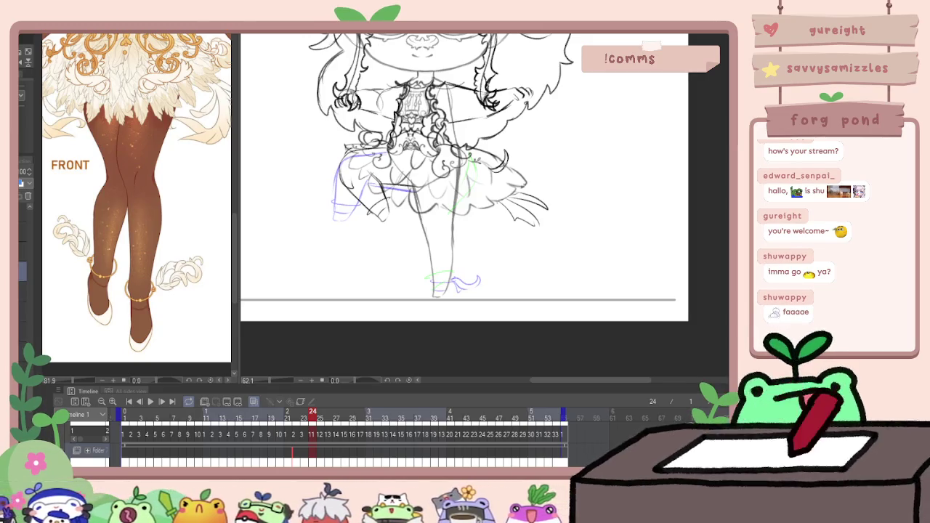
key("ctrl+shift+d")
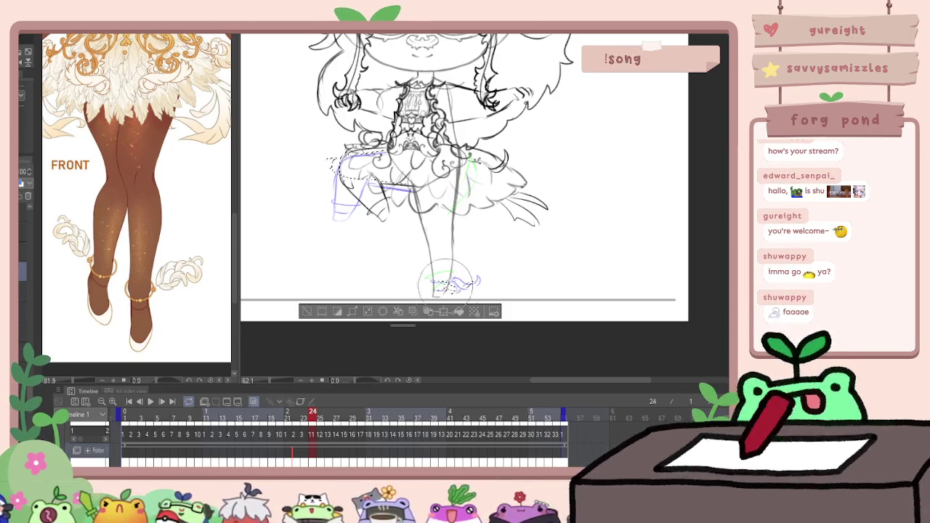
Compare frames 23–25 and paste the foot stroke onto frame 26
key("comma")
key("ctrl+d")
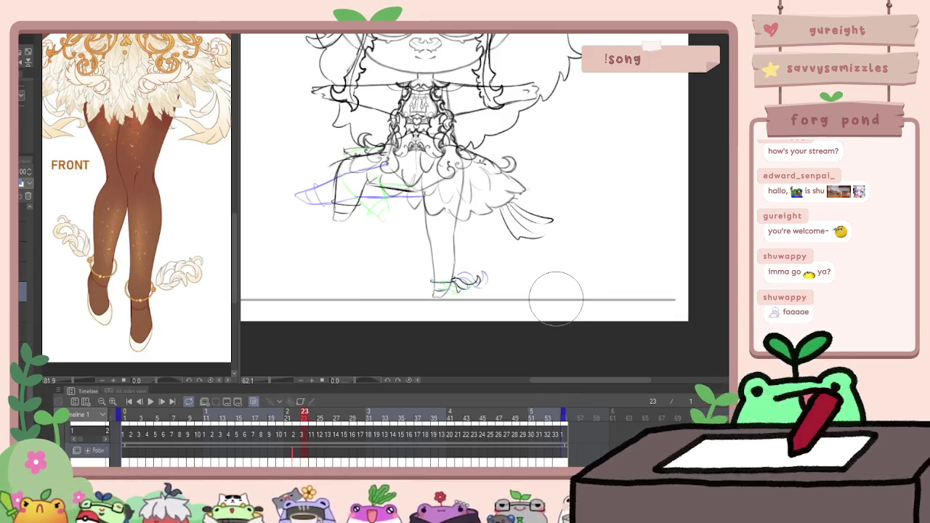
key("period")
key("period")
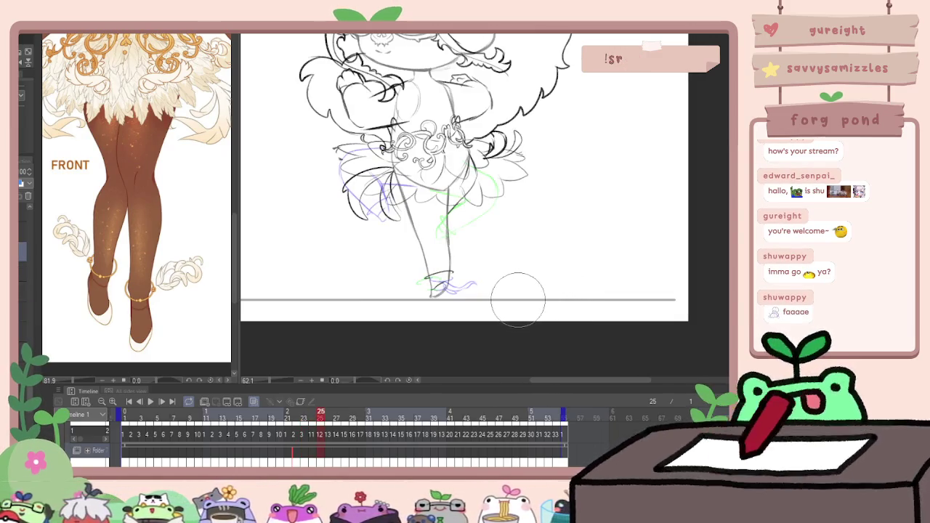
key("comma")
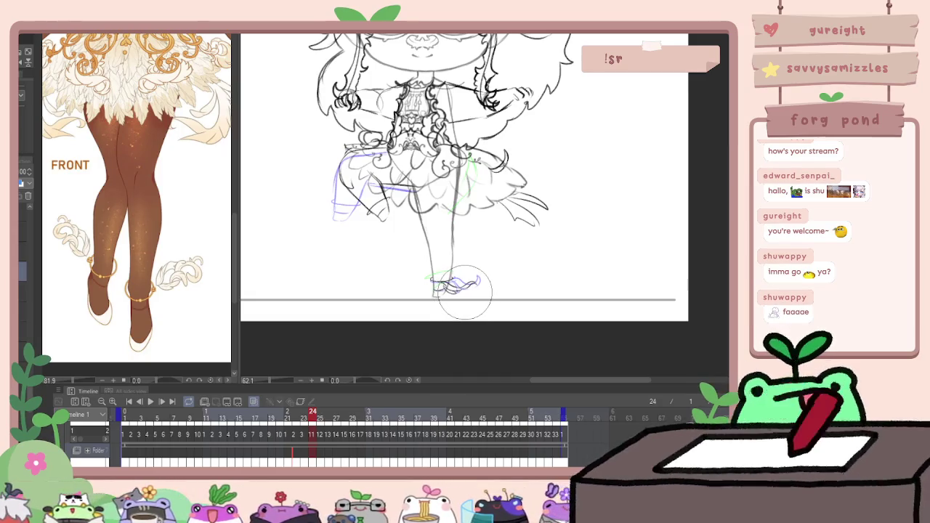
key("period")
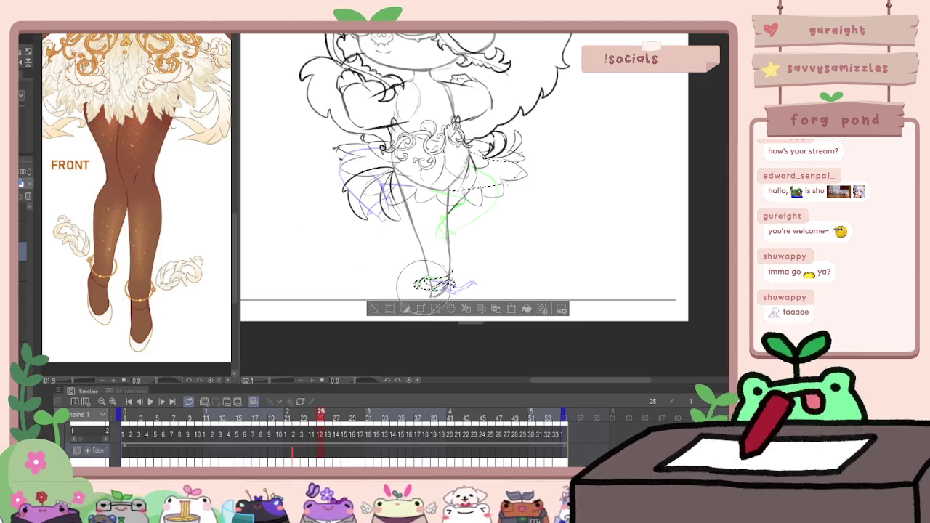
key("ctrl+d")
key("Right")
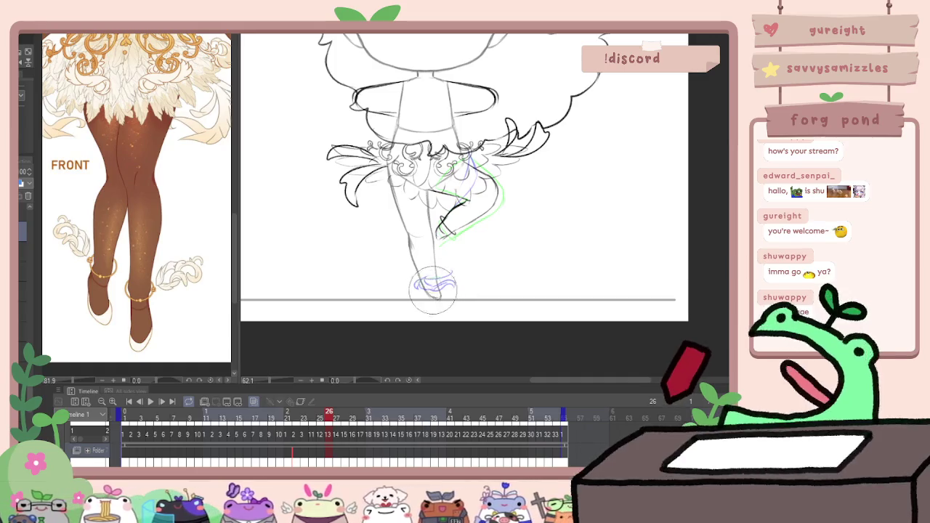
key("ctrl+v")
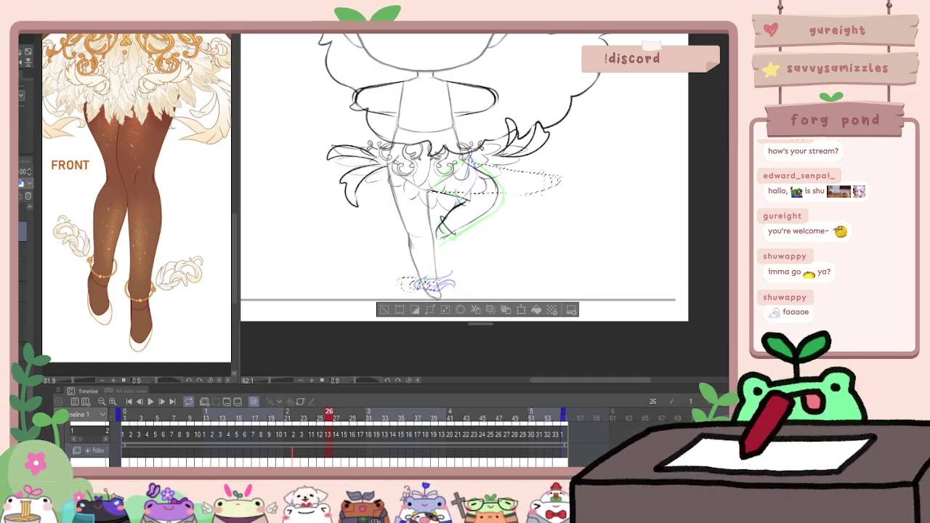
key("Return")
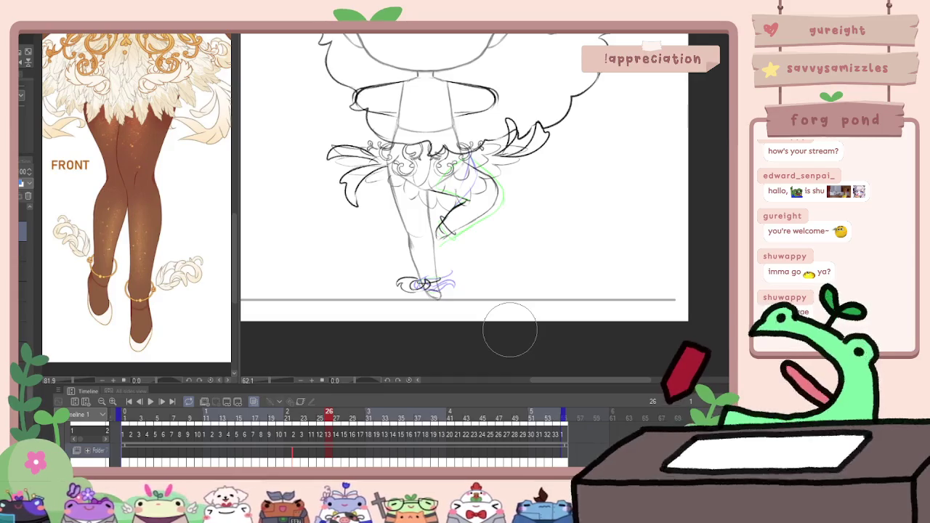
Redraw the foot more boldly on frame 27 and add a green foot stroke on frame 28
key("Right")
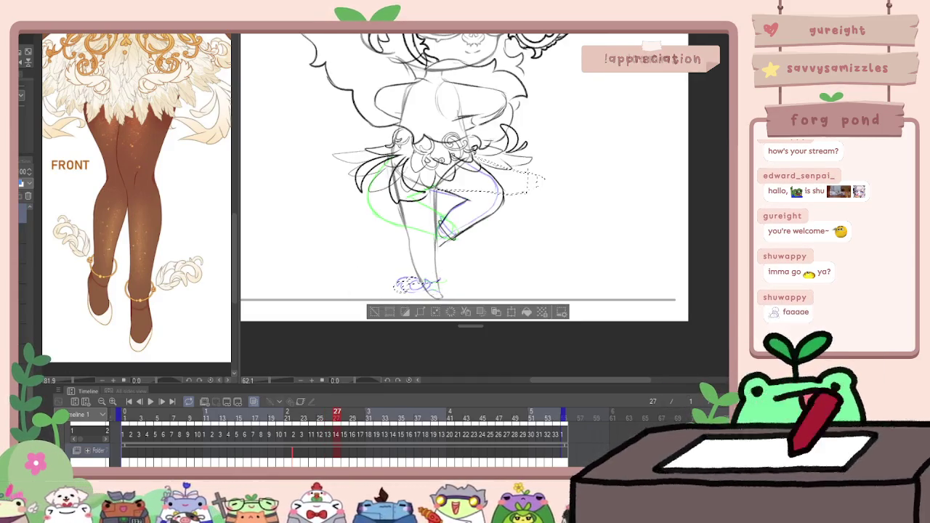
left_click_drag(399, 283, 437, 285)
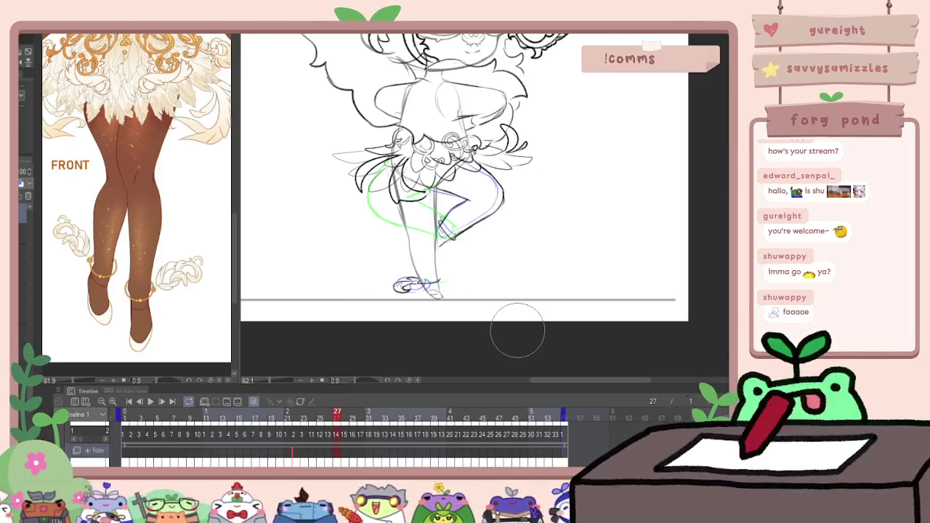
key("Right")
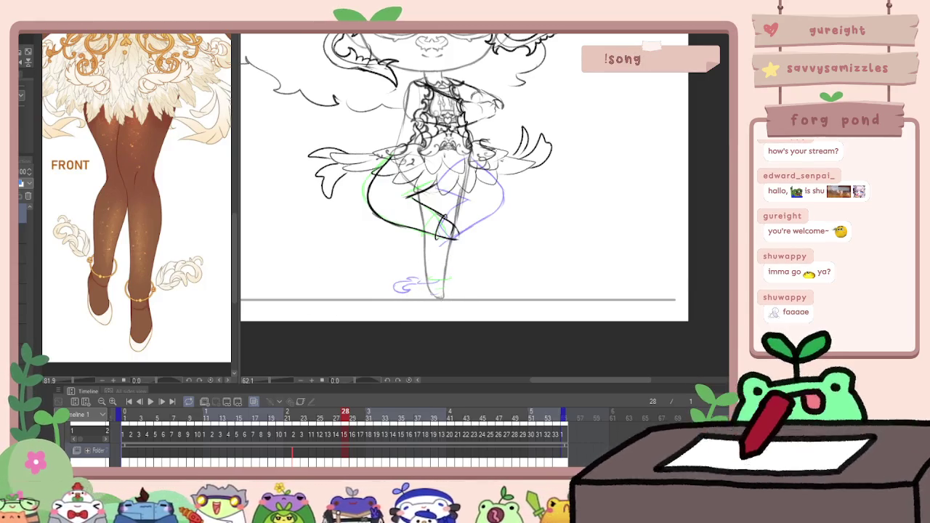
left_click_drag(424, 286, 452, 280)
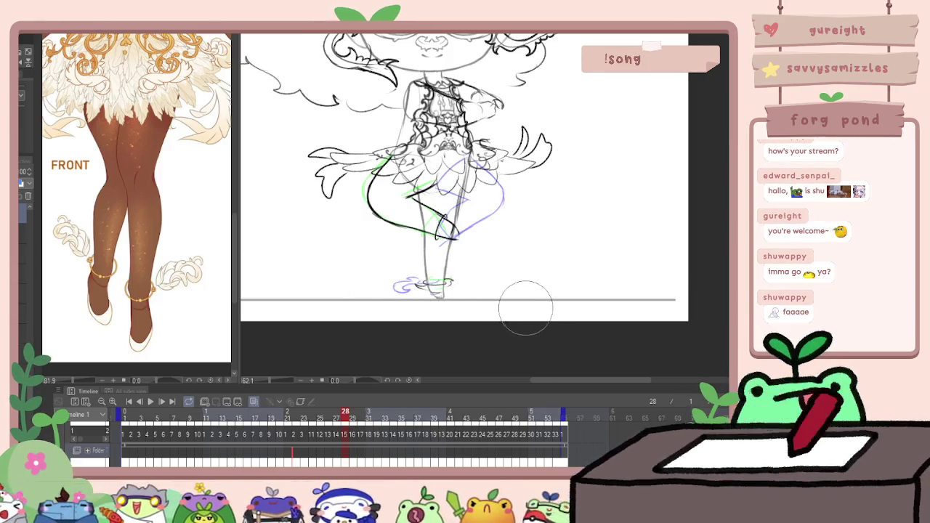
key("Right")
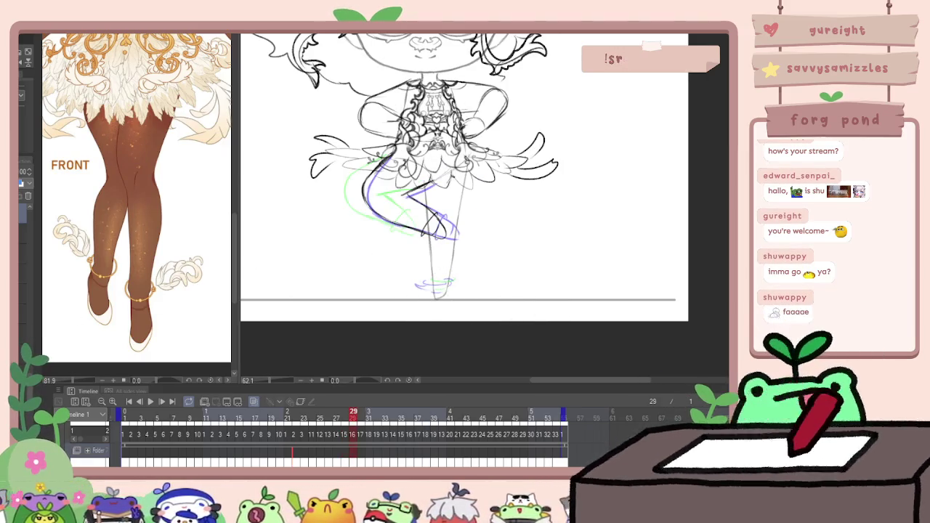
Select the right skirt on frame 29, compare neighbouring frames, and sketch the feet on frame 31
left_click_drag(398, 166, 408, 211)
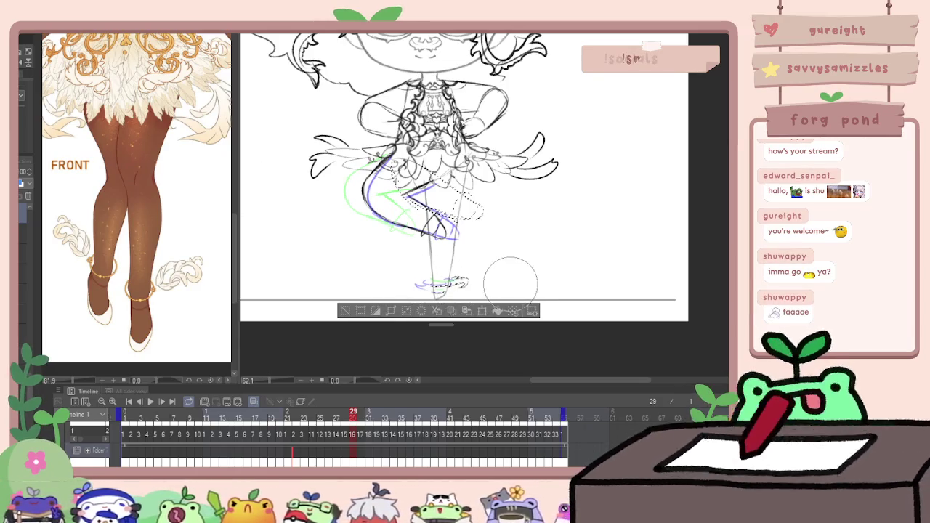
key("ctrl+d")
key("Left")
key("Right")
key("Left")
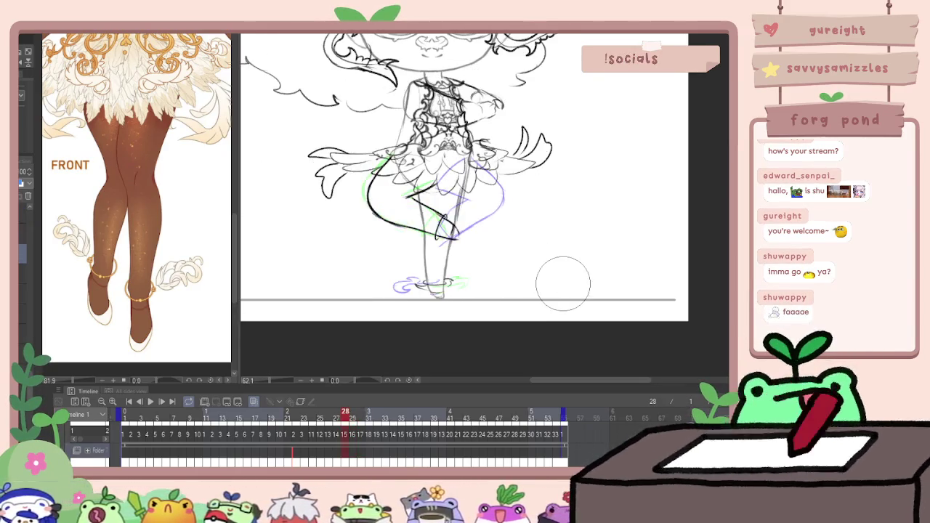
key("Right")
key("Right")
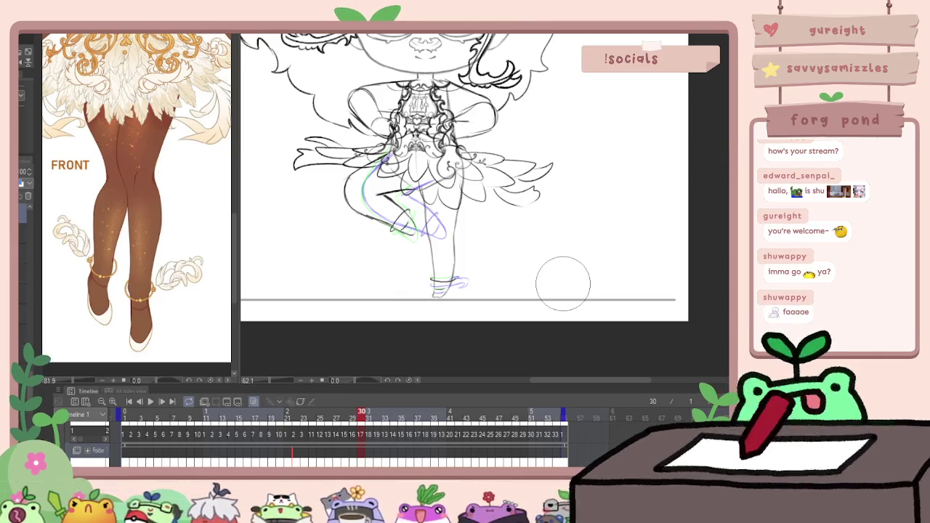
key("space")
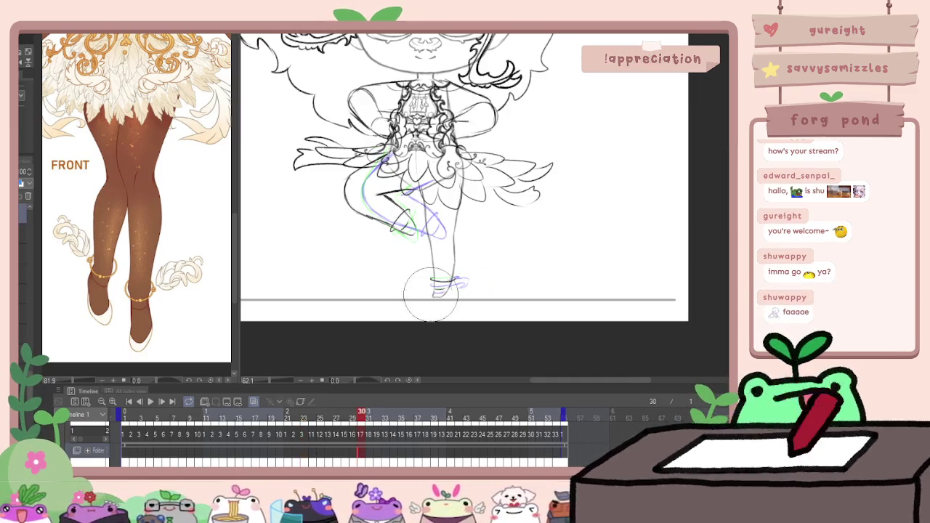
key("ctrl+a")
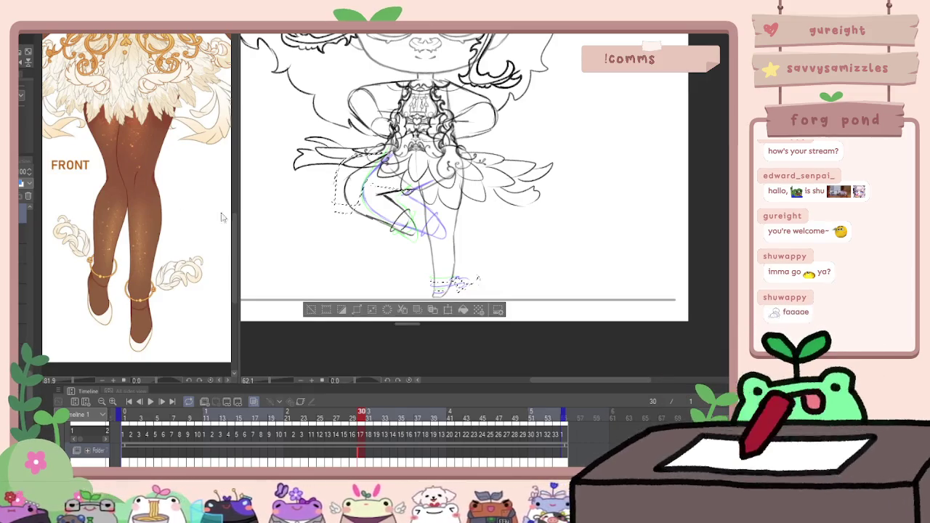
key("ctrl+d")
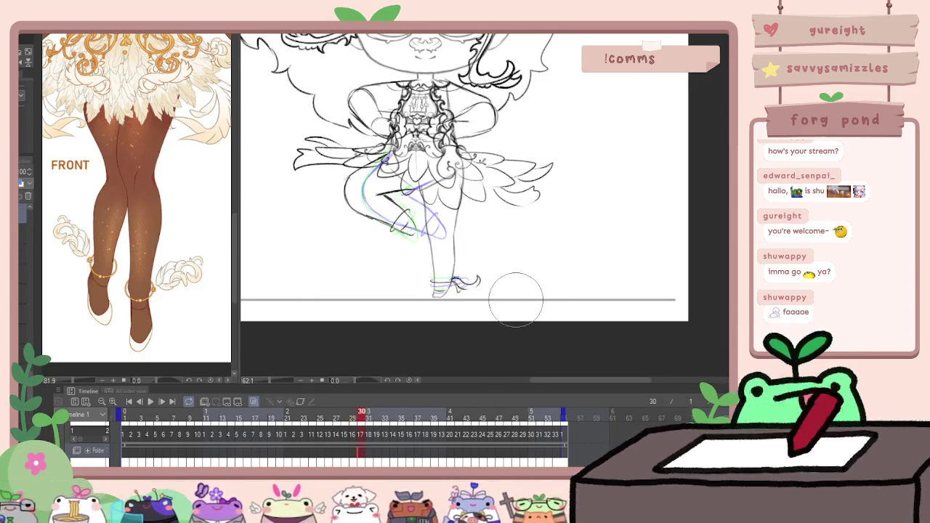
key("Right")
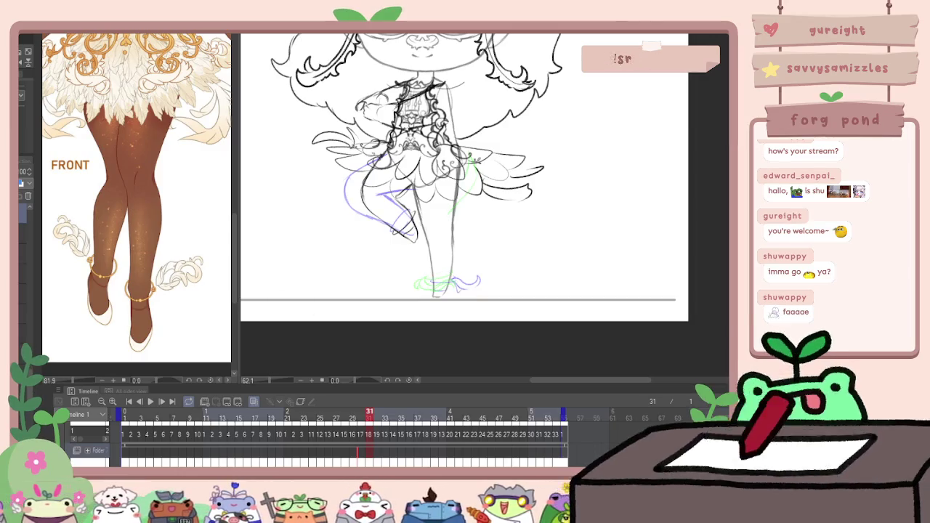
left_click_drag(425, 285, 479, 282)
key("space")
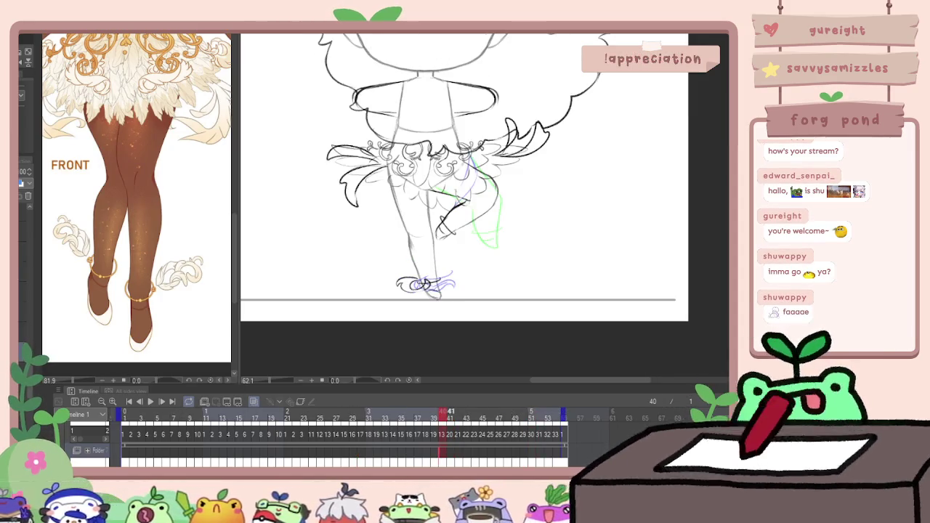
Lasso the skirt edge and foot on frame 41 and restore that selection on frame 42
left_click_drag(431, 190, 544, 177)
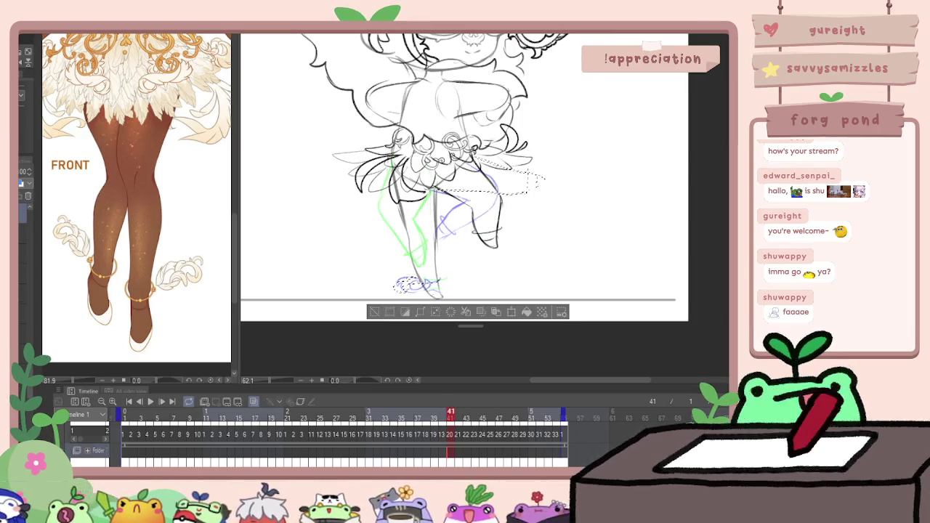
left_click_drag(437, 281, 396, 288)
key("ctrl+d")
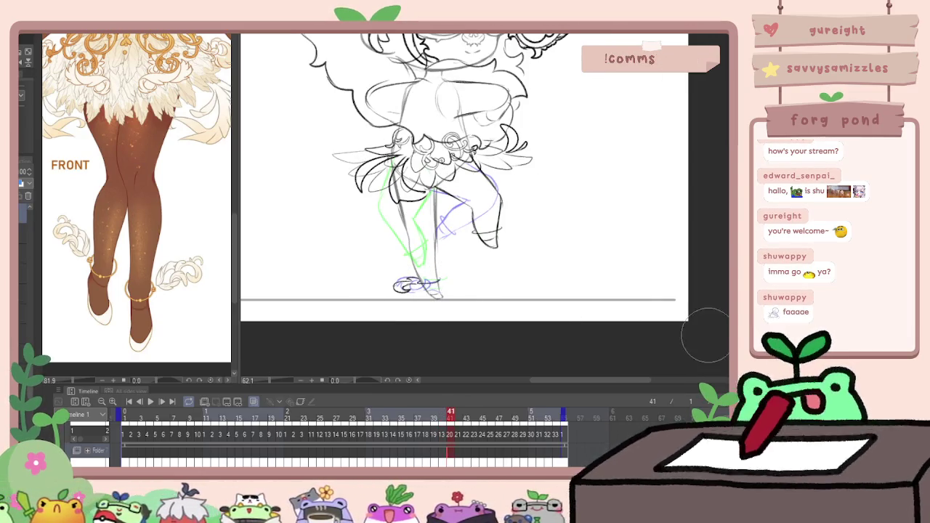
key("Right")
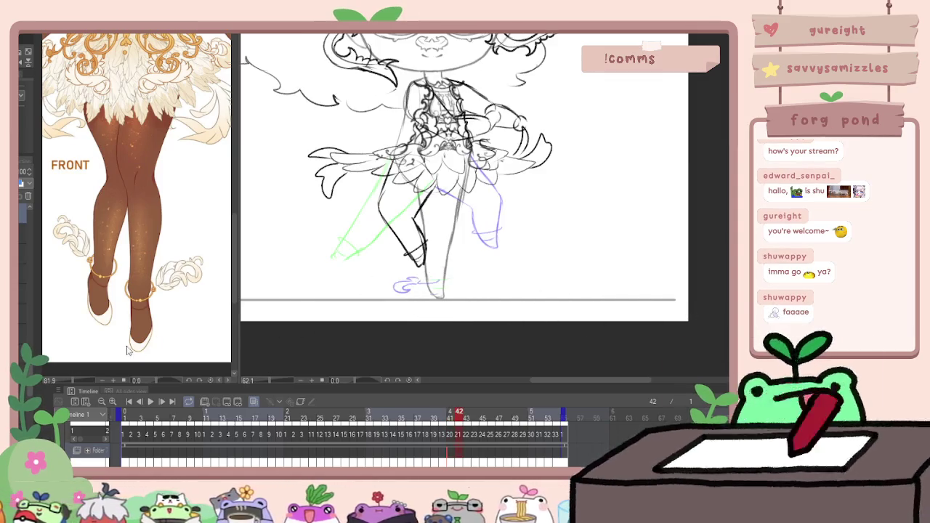
key("ctrl+shift+d")
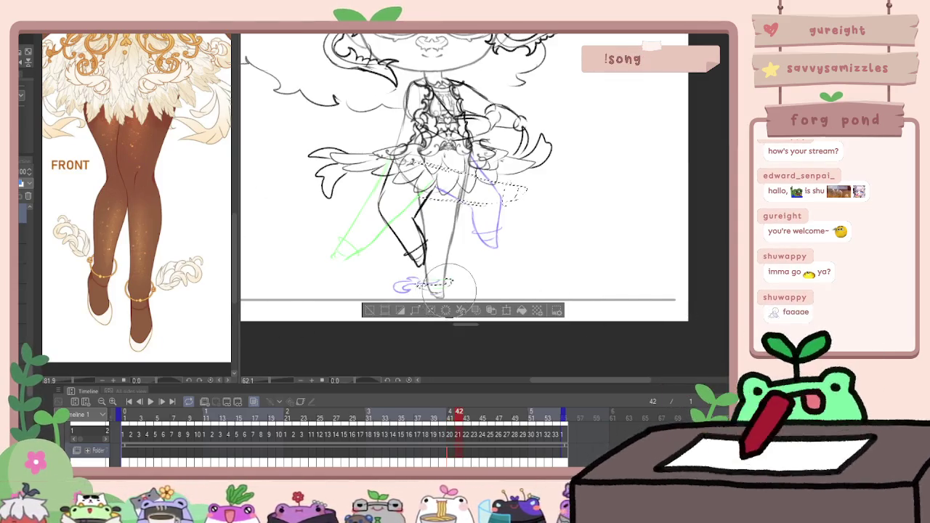
key("ctrl+d")
Add a foot stroke on frame 43 and a curly ribbon on frame 44, then play
key("Right")
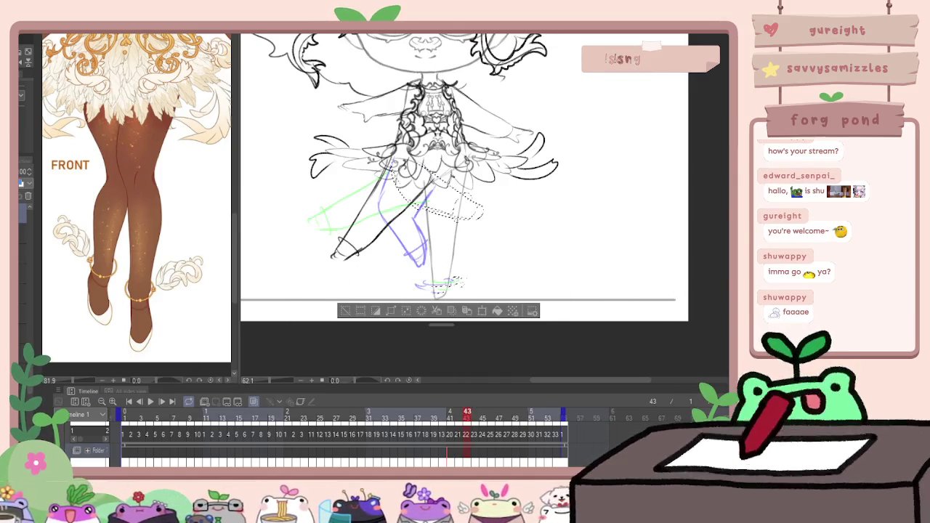
left_click_drag(447, 285, 467, 279)
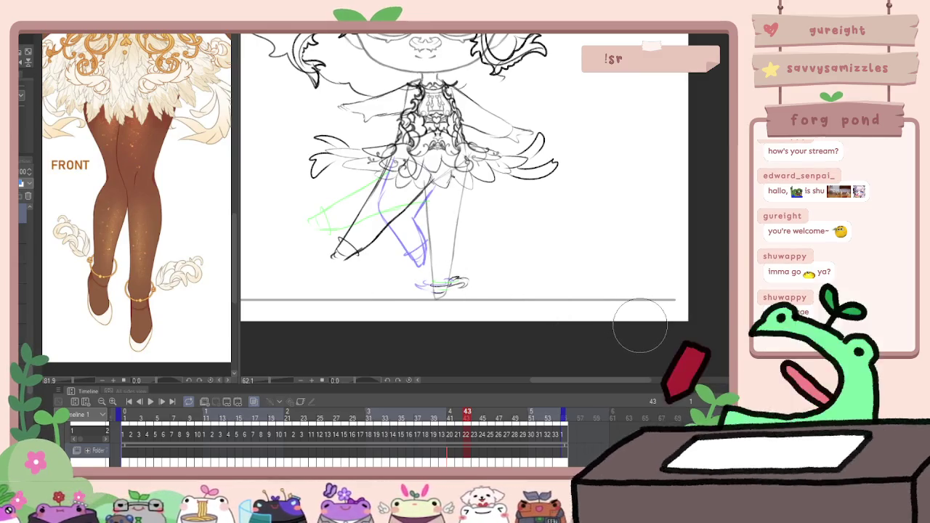
key("Right")
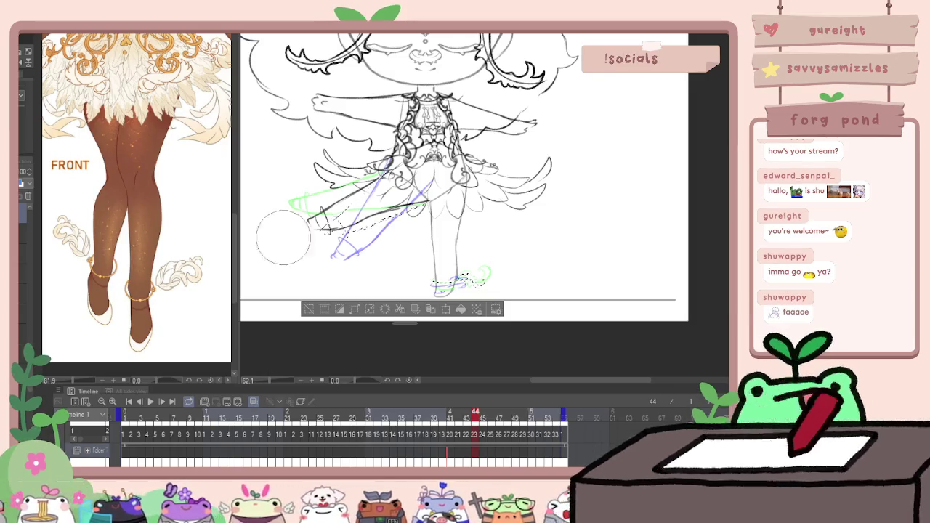
left_click_drag(437, 283, 483, 278)
left_click(150, 401)
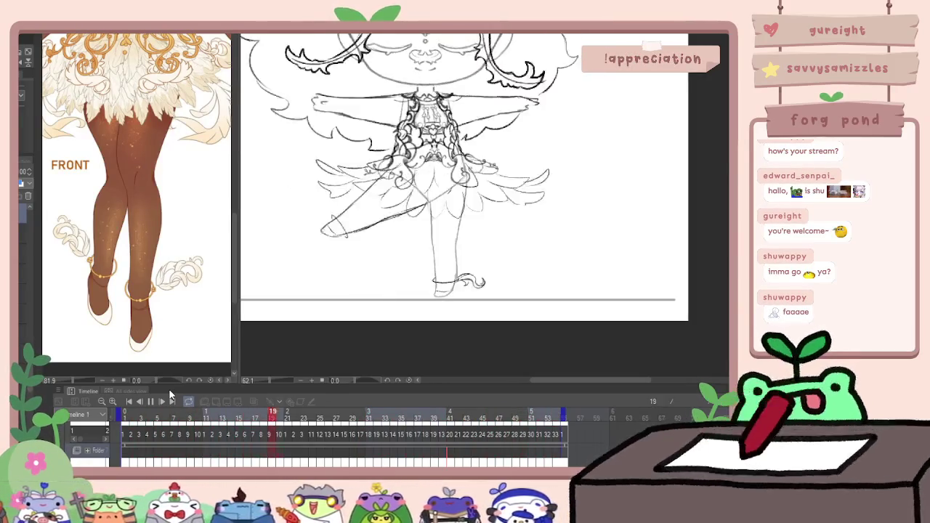
Stop playback, step up close through frames 1–9, and add a pencil correction on frame 9
key("space")
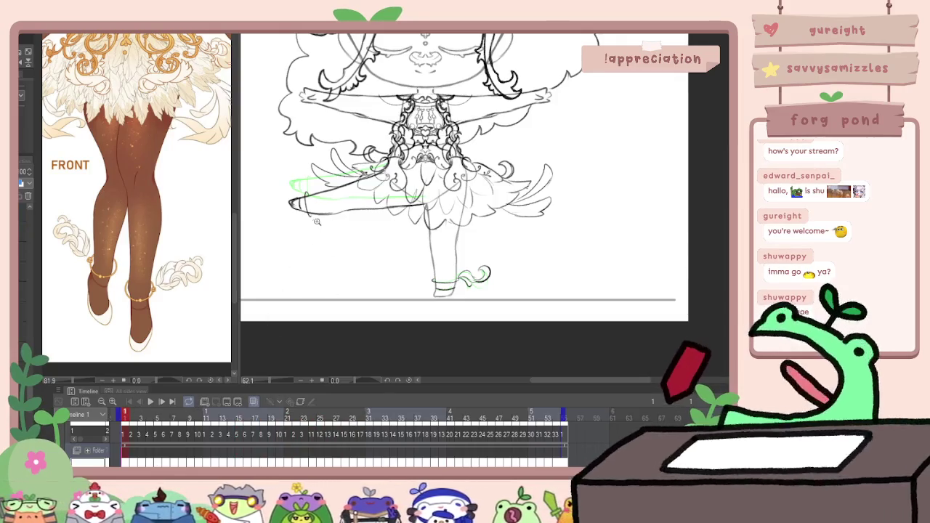
scroll(485, 203, "up", 3)
key("Right")
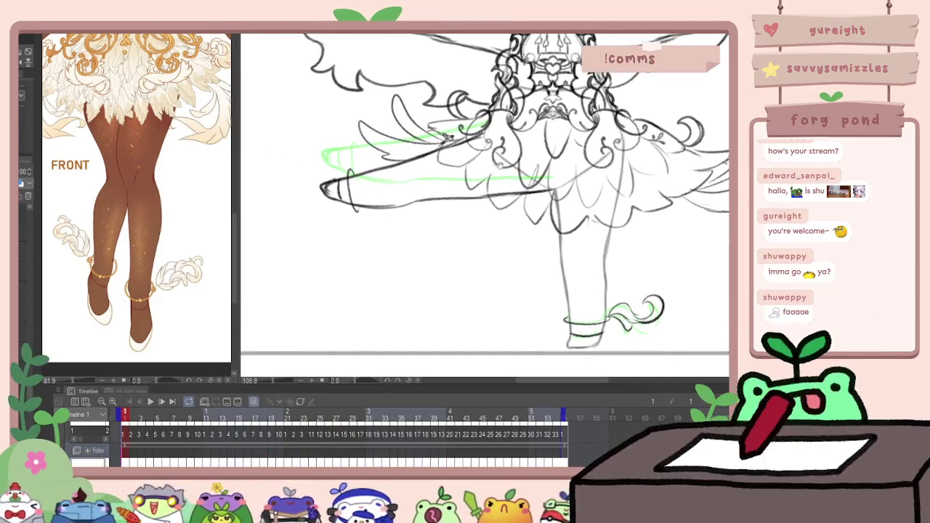
key("Right")
key("Right")
key("Right")
key("Right")
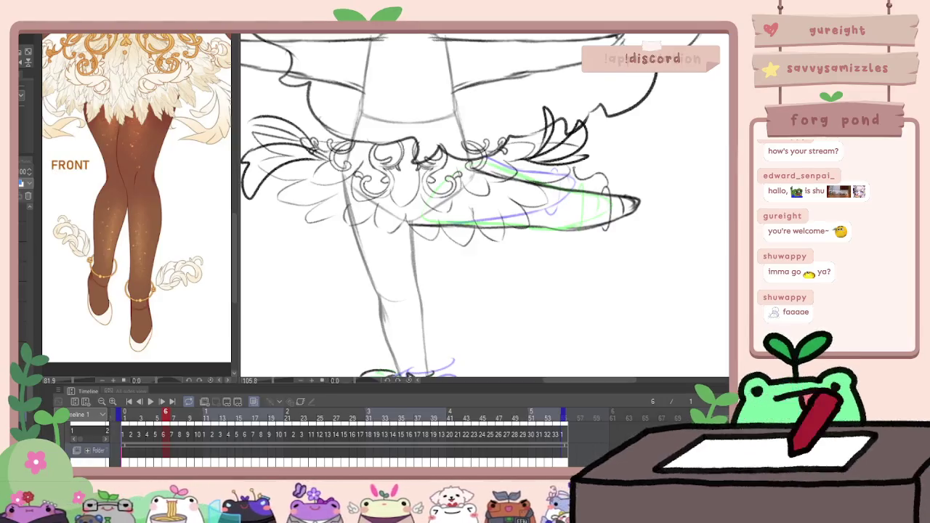
key("Right")
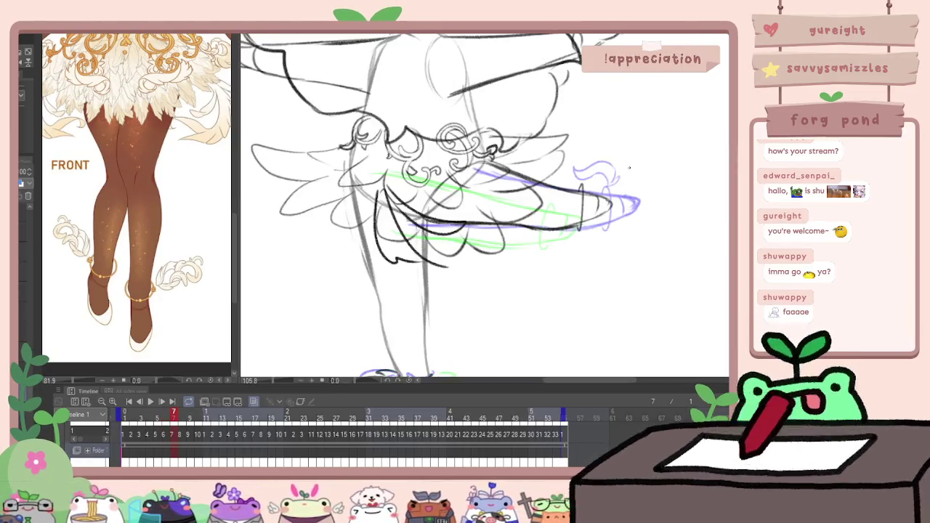
key("Left")
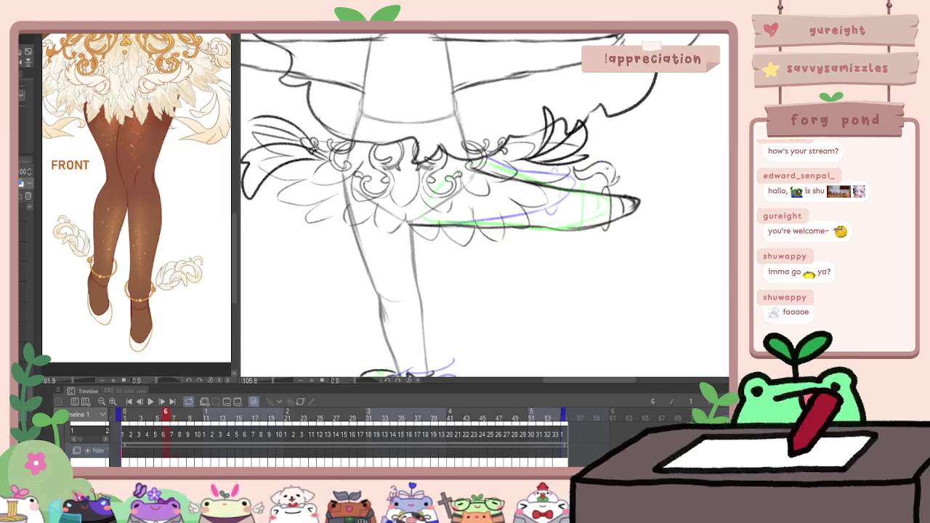
key("Right")
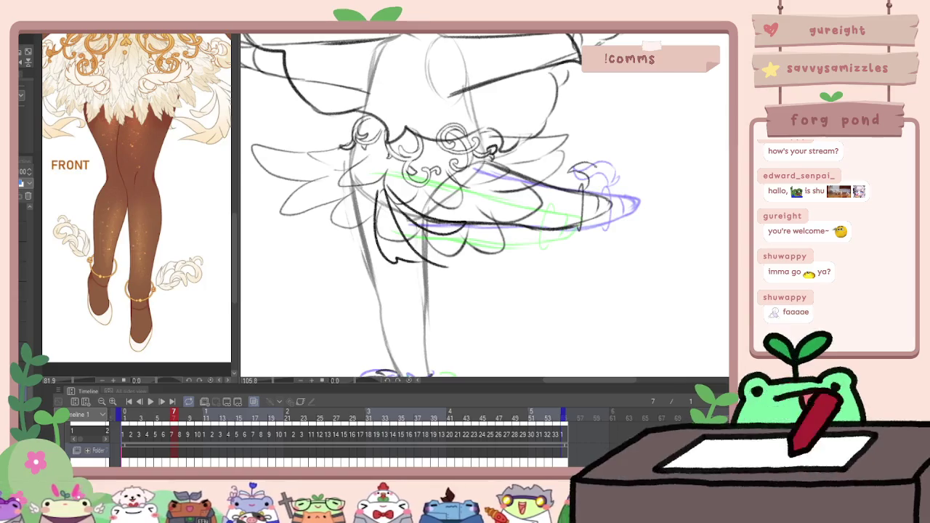
key("Right")
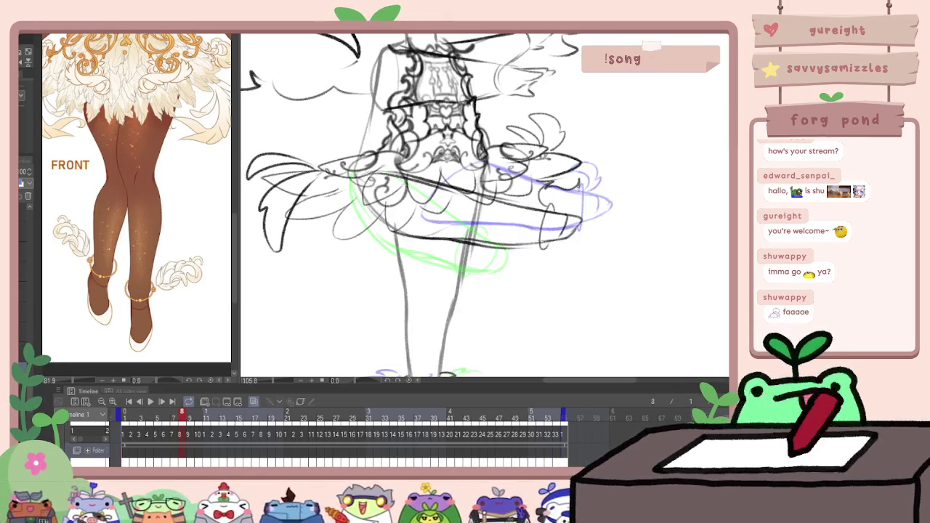
key("Right")
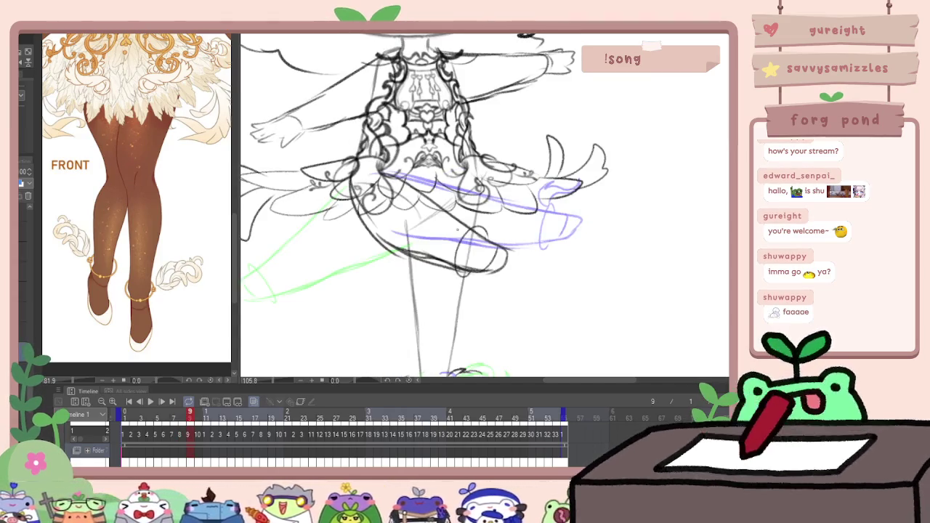
left_click_drag(448, 215, 455, 243)
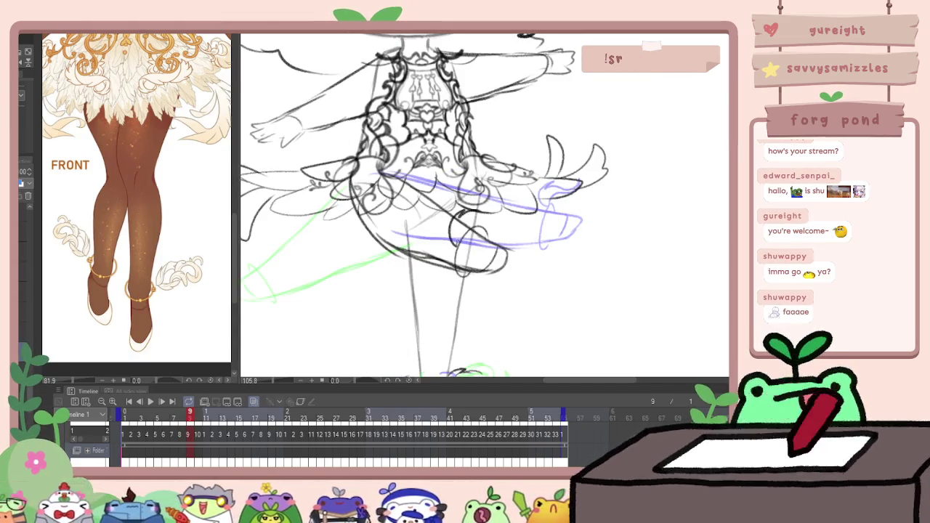
key("Right")
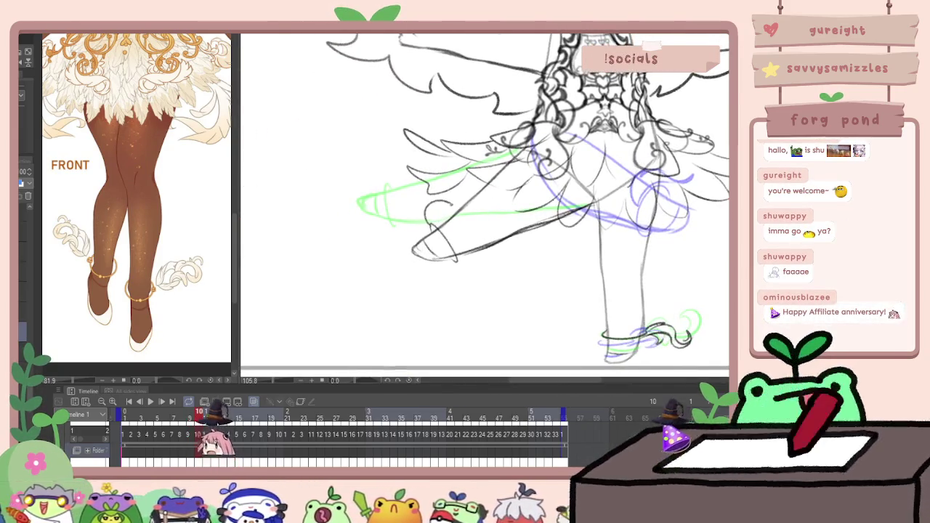
Add a small pencil curve on frame 10, step to frame 12, then zoom out and replay from frame 1
left_click_drag(426, 215, 449, 206)
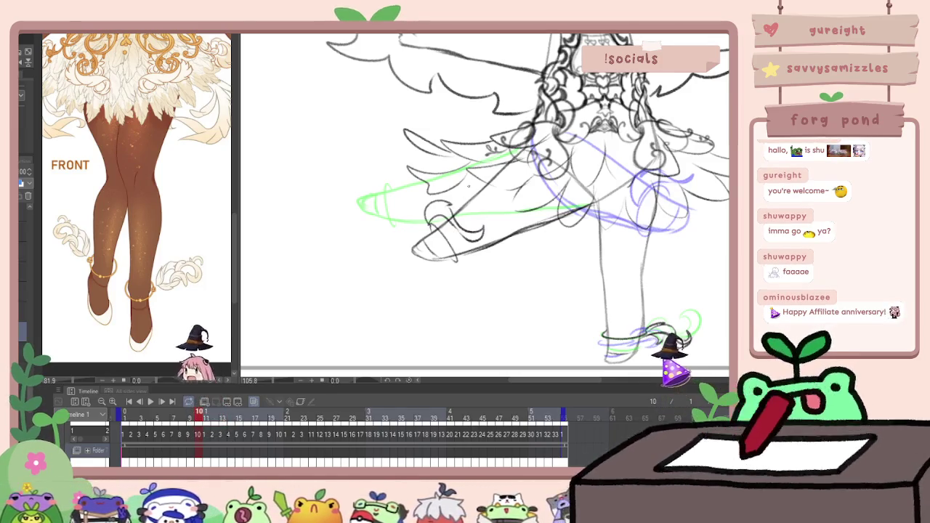
key("Right")
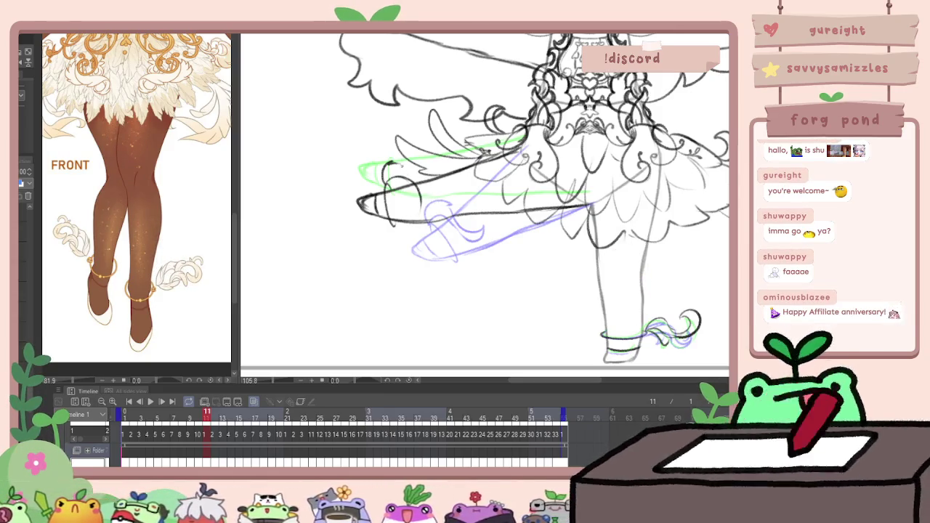
key("period")
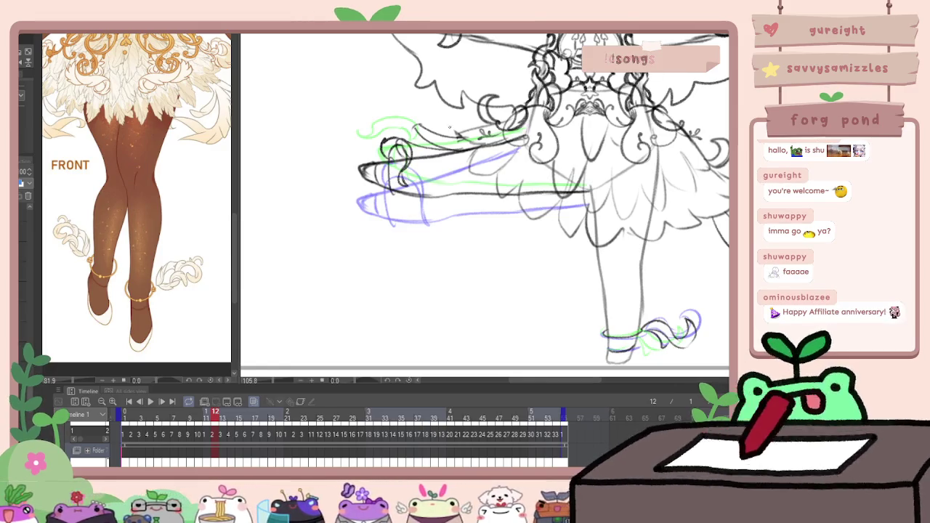
key("ctrl+minus")
key("ctrl+minus")
key("ctrl+minus")
left_click(126, 414)
left_click(151, 402)
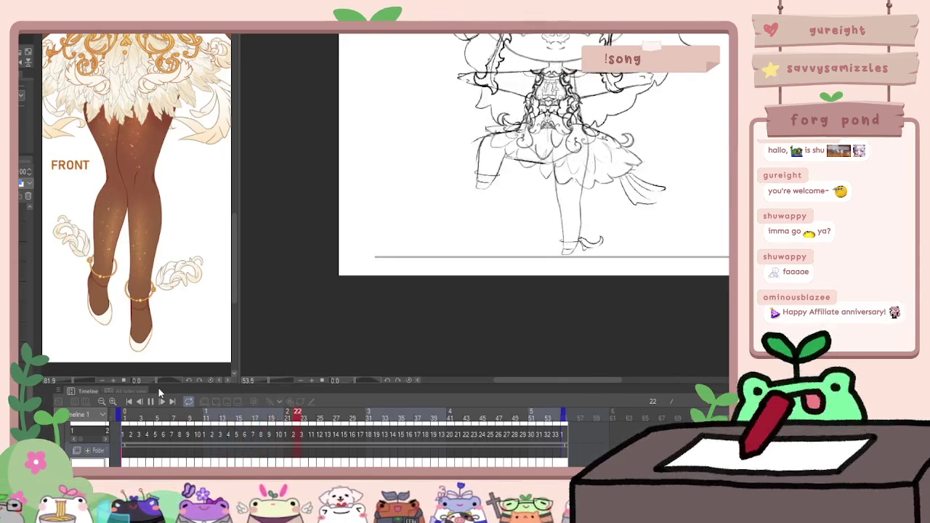
Stop playback, advance to frame 24, and sketch strokes on the foot
left_click(150, 401)
key("Right")
key("Right")
key("Right")
key("Right")
key("Right")
scroll(516, 167, "up", 2)
scroll(508, 153, "up", 2)
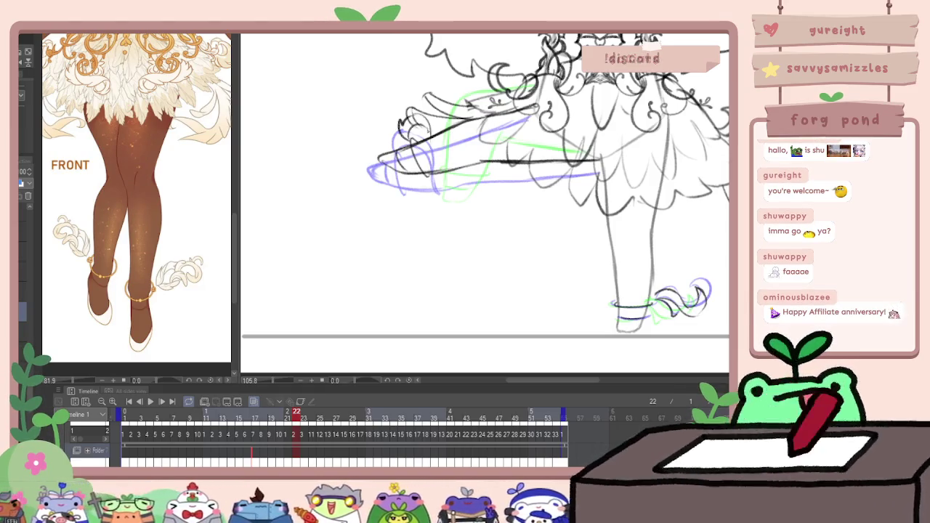
key("Right")
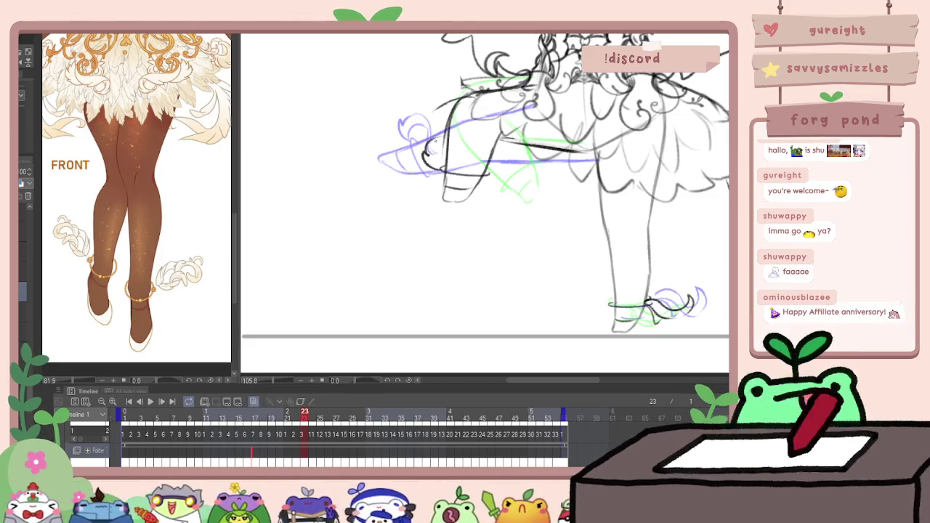
key("Right")
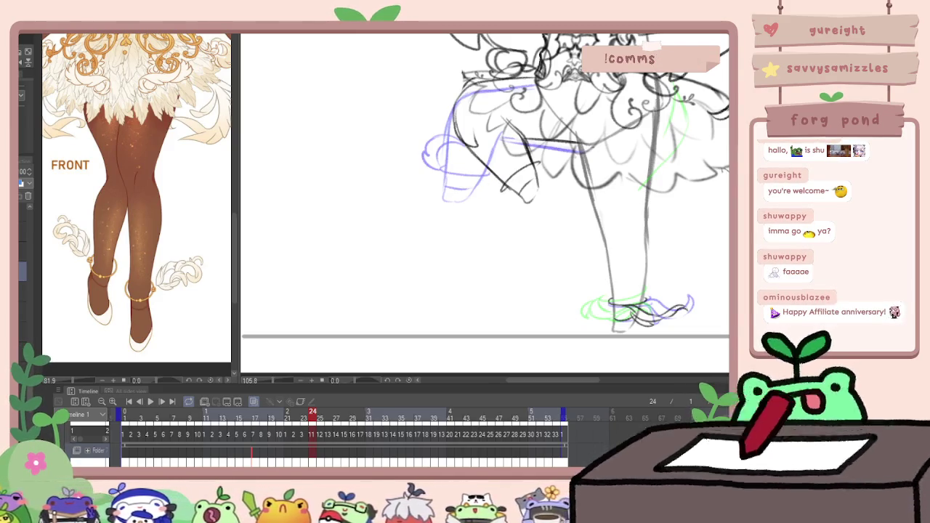
left_click_drag(506, 190, 470, 234)
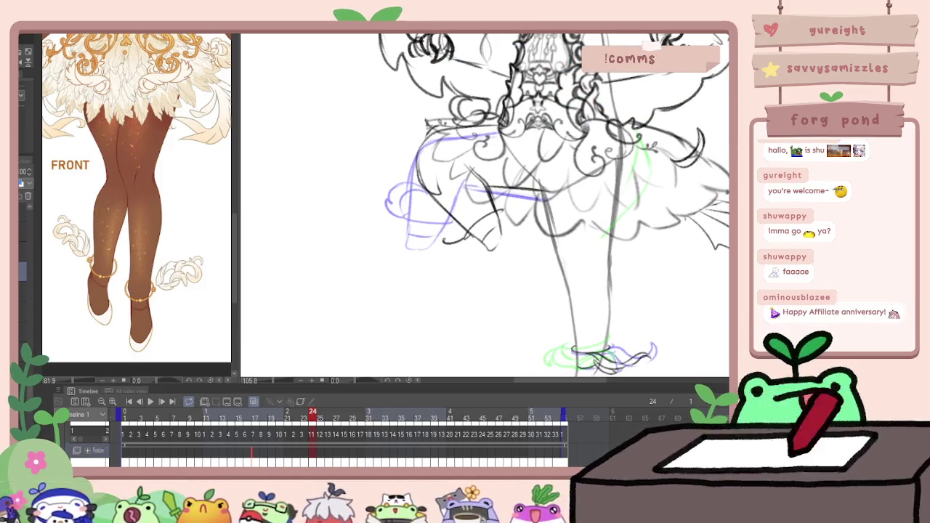
left_click_drag(411, 209, 449, 239)
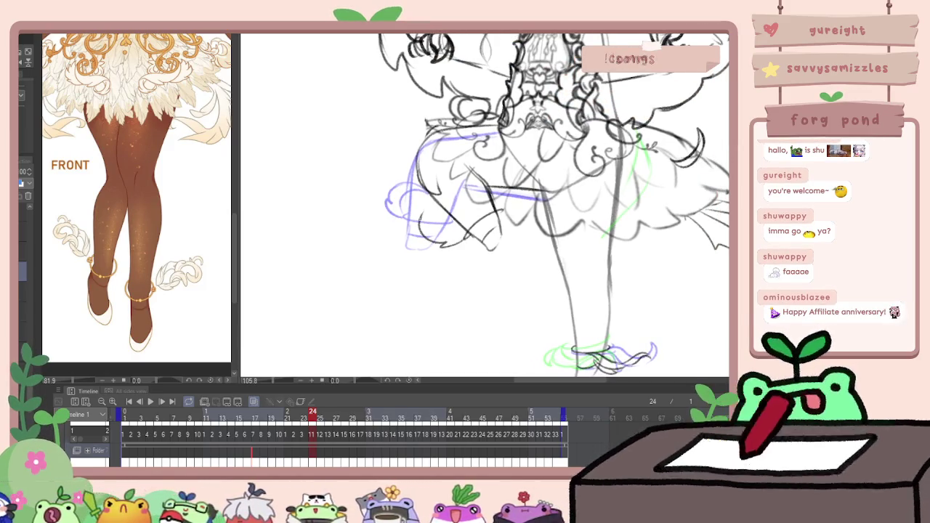
Step through frames 25–28 and undo the stray stroke near the knee
key("Right")
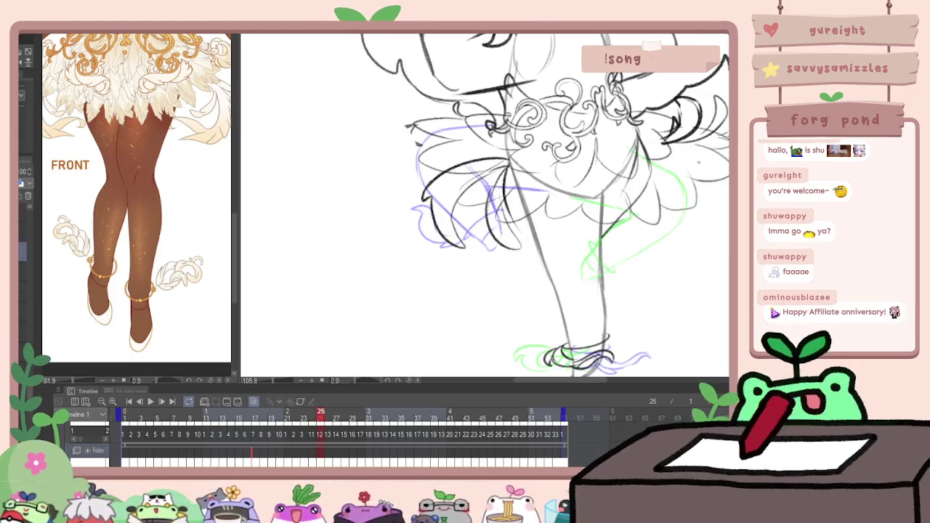
key("Right")
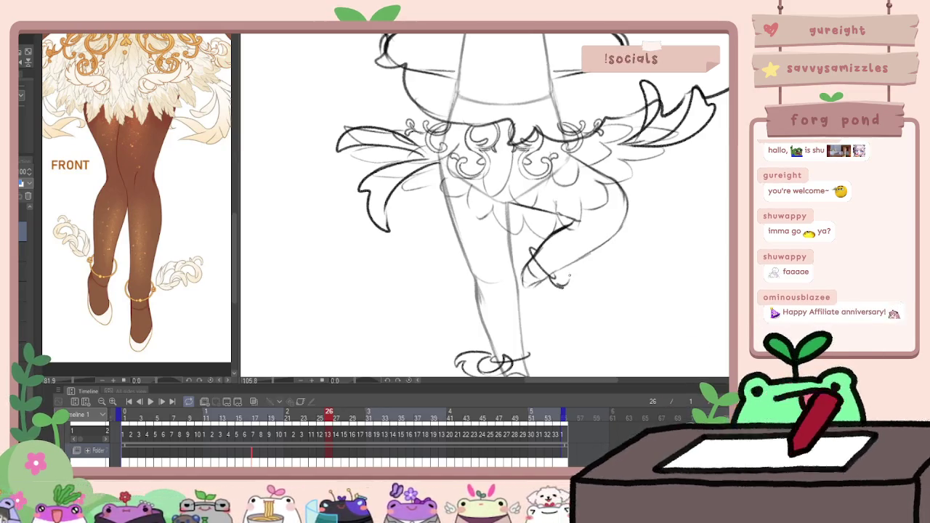
key("Right")
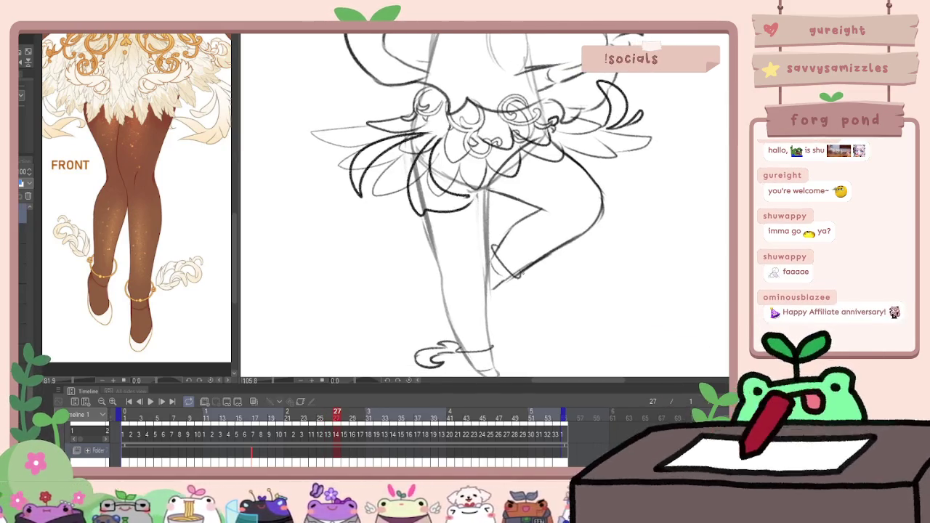
key("Right")
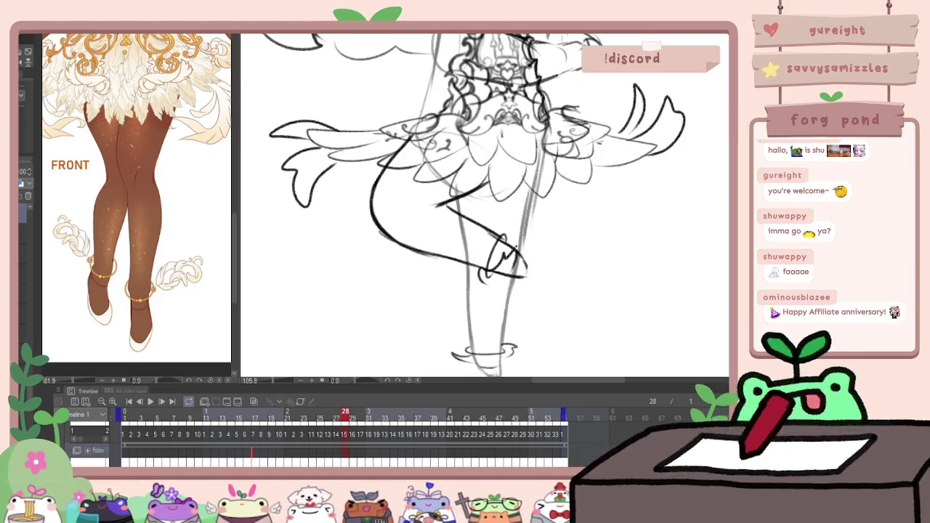
key("ctrl+z")
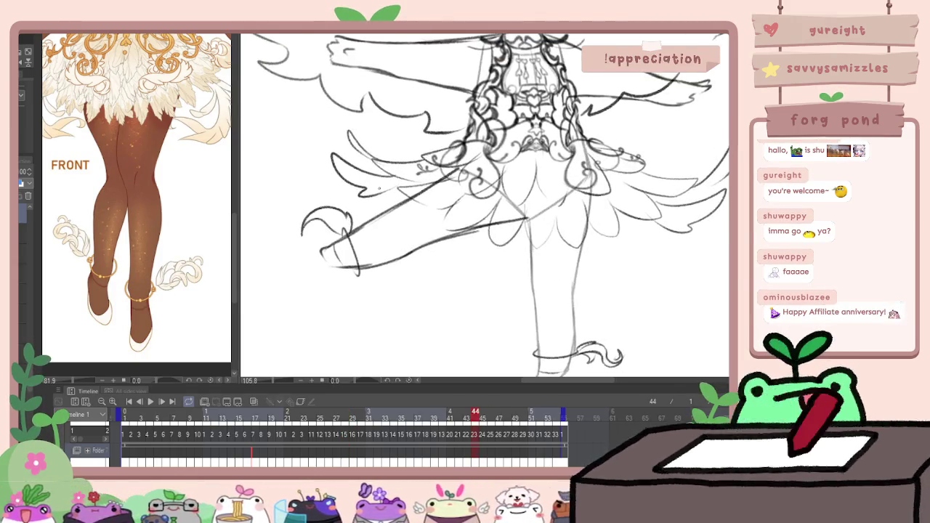
Compare frames 44 and 45, zoom out, and replay the spin animation
key("Right")
key("Left")
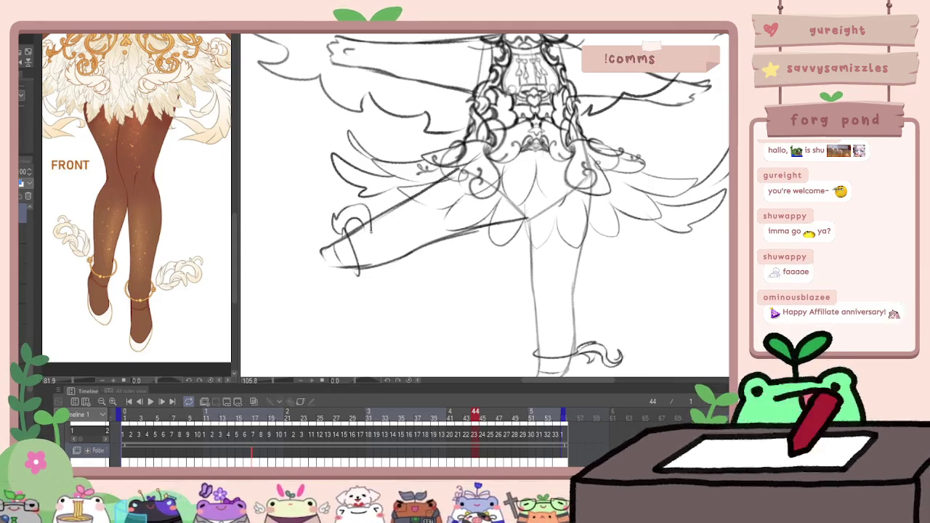
key("Right")
key("Left")
key("Right")
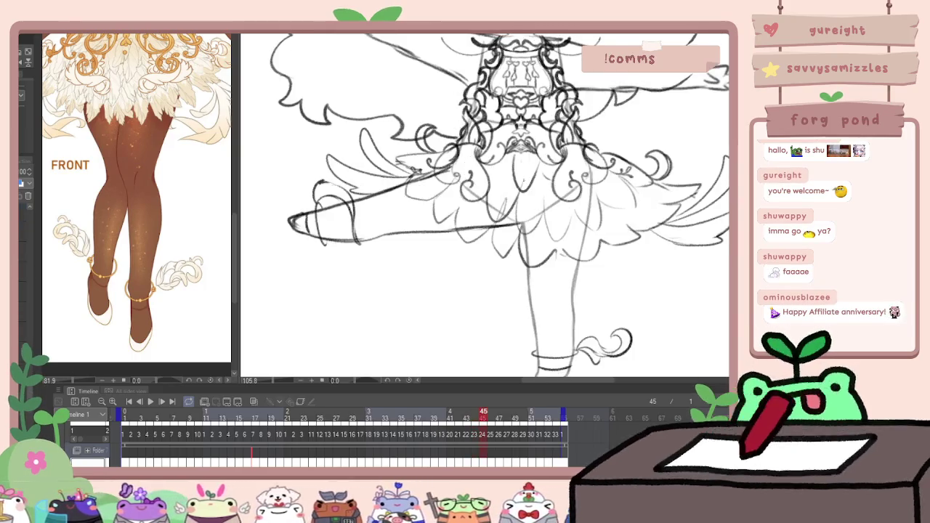
key("ctrl+minus")
key("ctrl+minus")
left_click(151, 401)
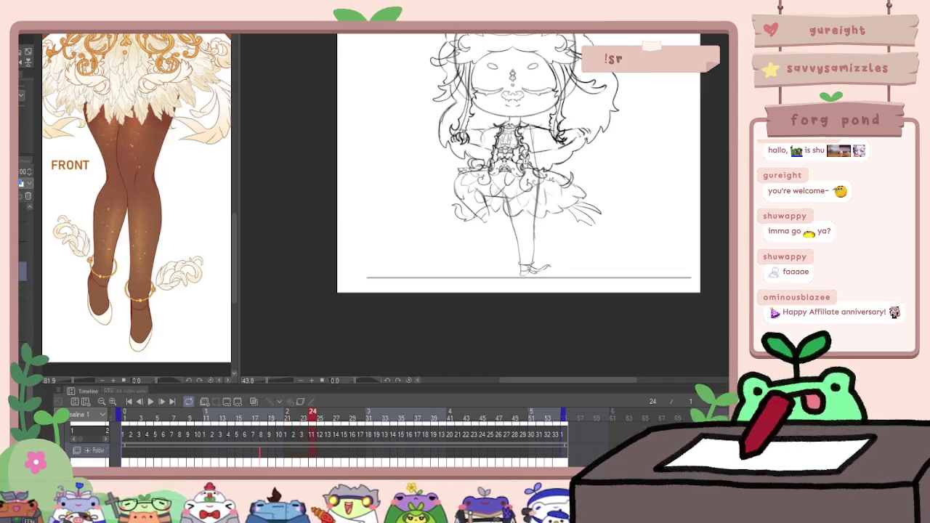
Stop playback, step ahead to frame 28, zoom in on the face, then return to frame 1
key("space")
key("Right")
key("Right")
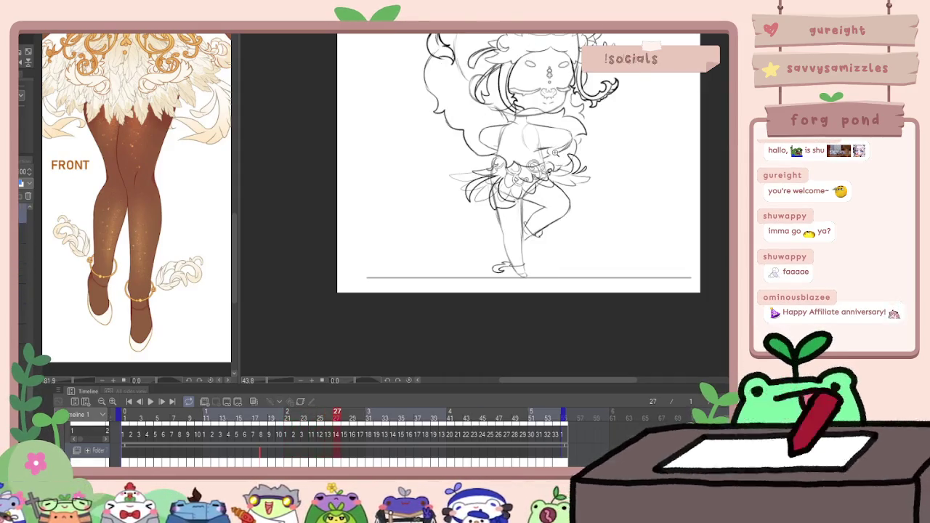
key("Right")
key("Right")
key("Right")
key("Right")
key("Right")
key("Right")
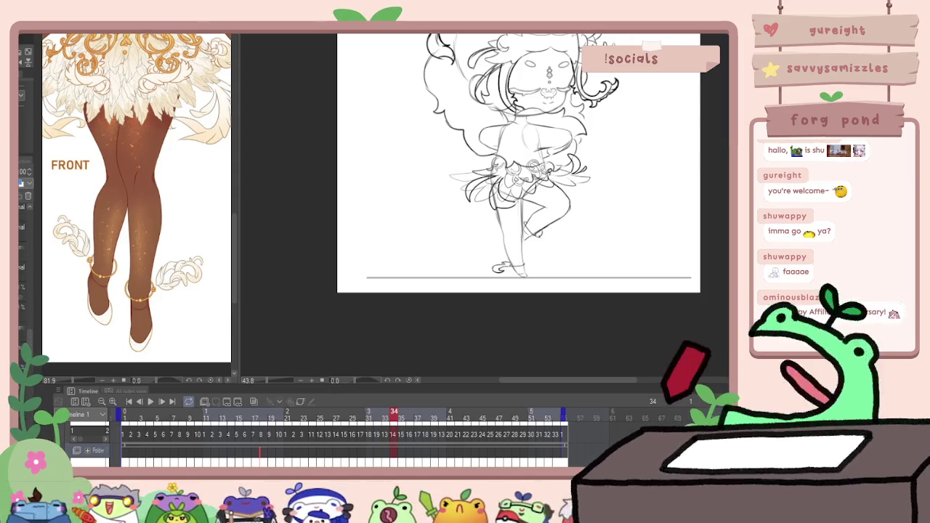
scroll(137, 196, "down", 3)
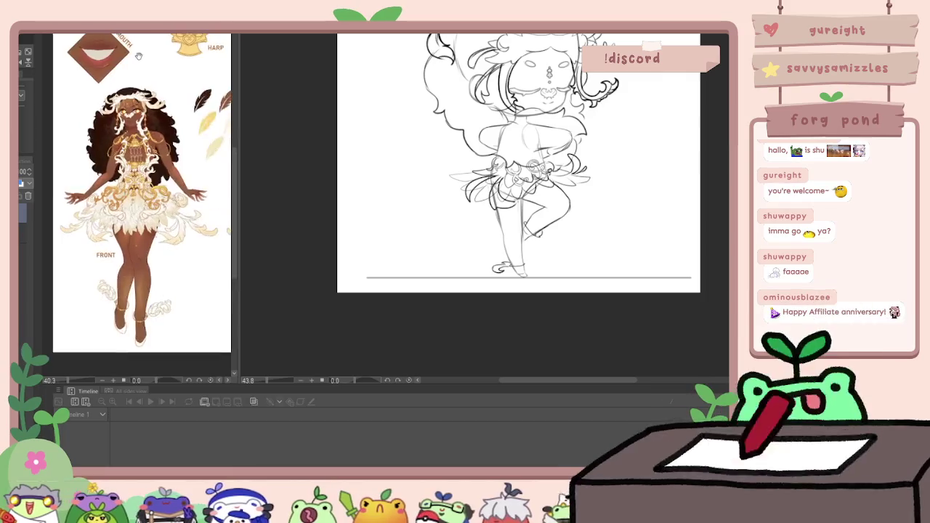
scroll(145, 154, "up", 4)
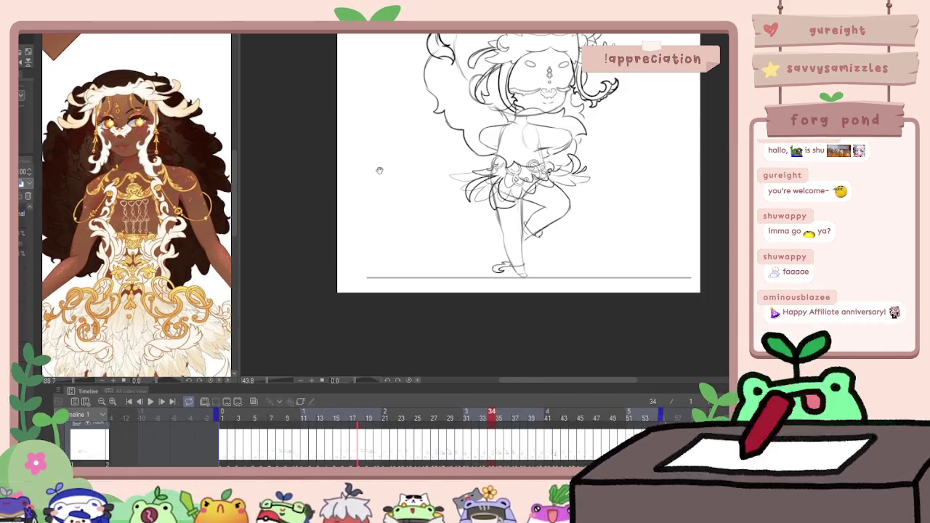
scroll(380, 170, "up", 3)
scroll(462, 256, "up", 1)
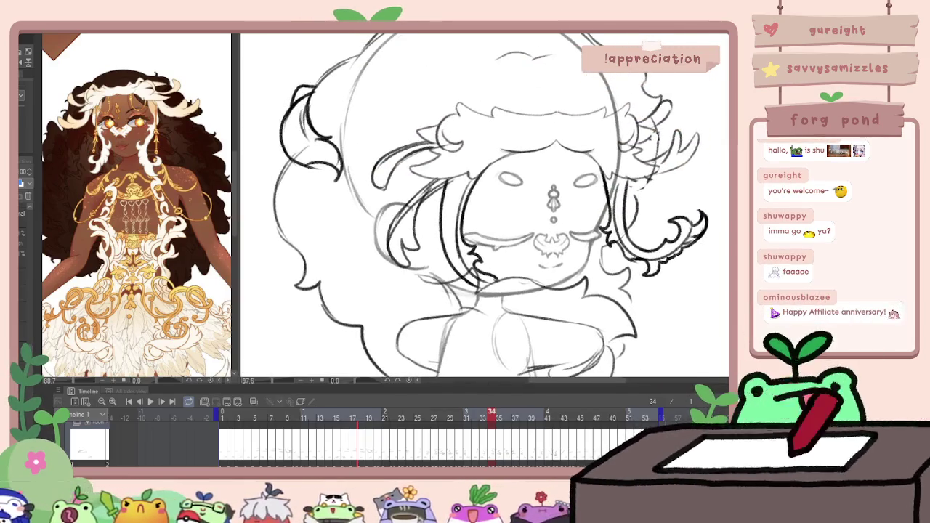
key("Home")
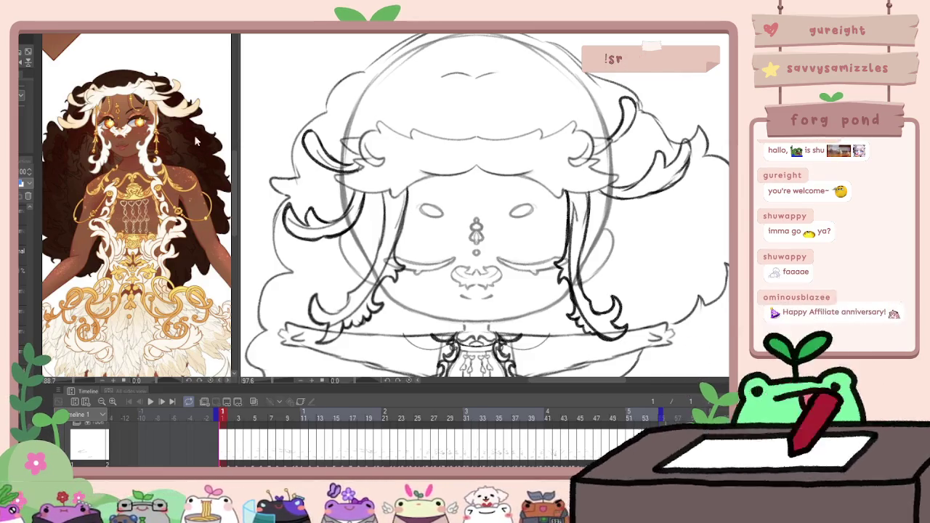
Magnify the reference face and sketch red guide curves over the left eye and down the left side
left_click(143, 98)
left_click(389, 202)
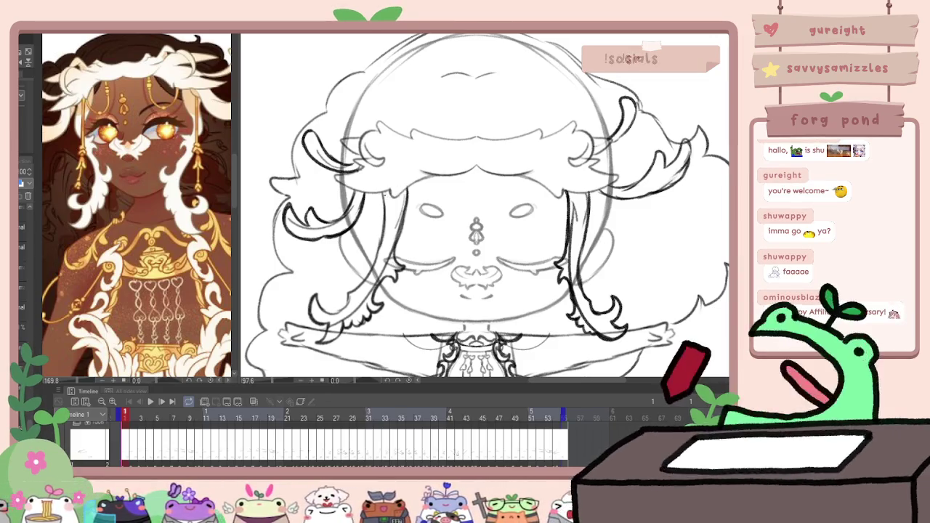
mouse_move(372, 192)
left_mouse_down()
mouse_move(389, 214)
mouse_move(429, 190)
left_mouse_up()
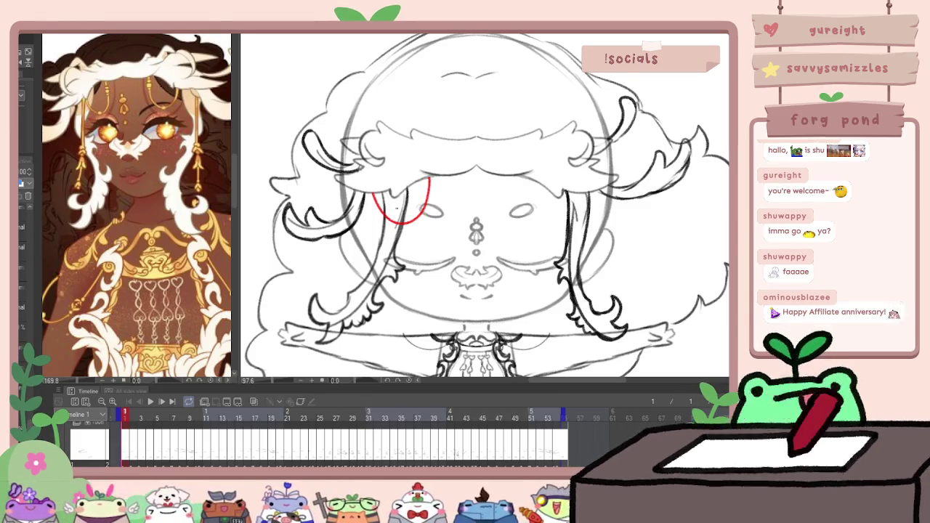
scroll(486, 207, "down", 2)
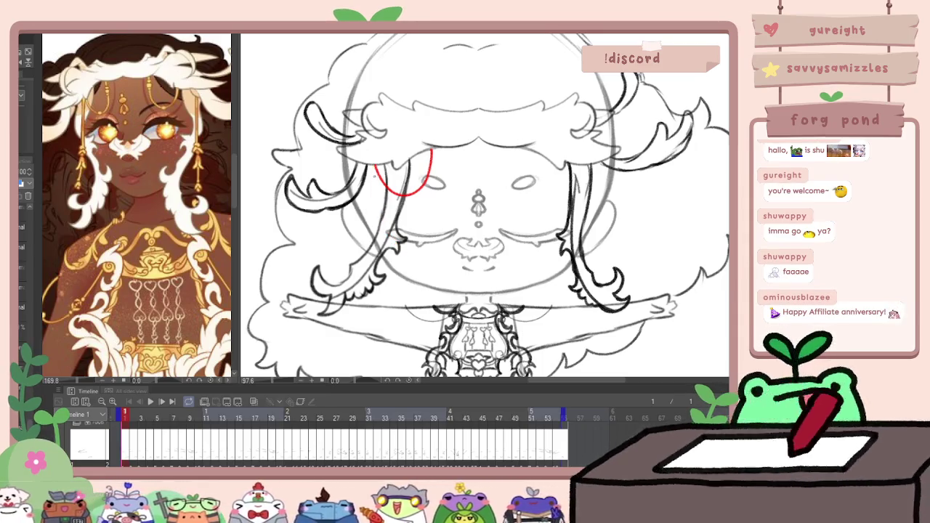
left_click_drag(376, 169, 378, 222)
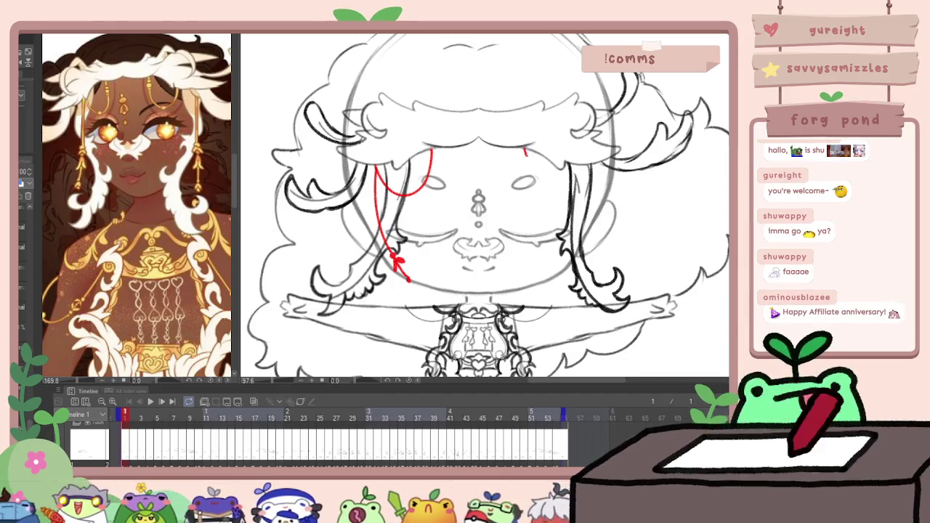
key("ctrl+z")
Draw the red curve over the right eye, a strand down the right side, and a small tassel
left_click_drag(521, 149, 597, 167)
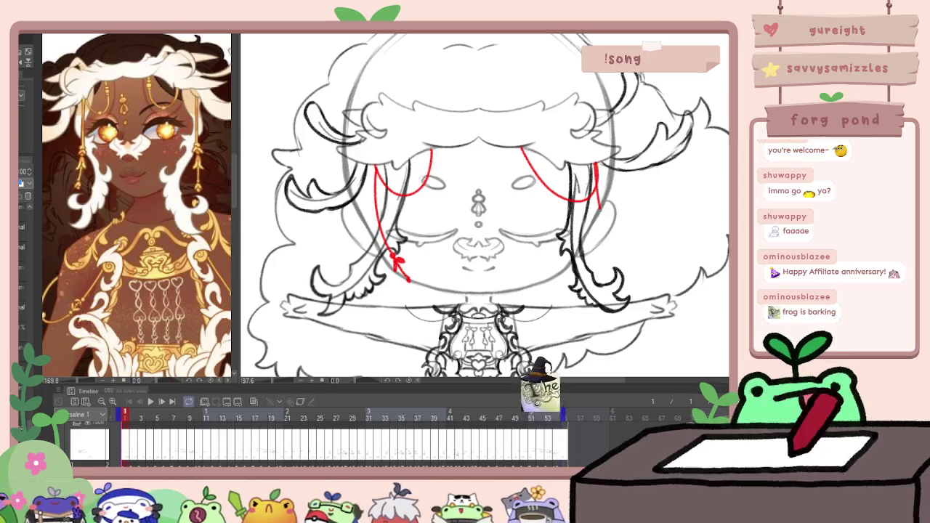
left_click_drag(595, 166, 620, 251)
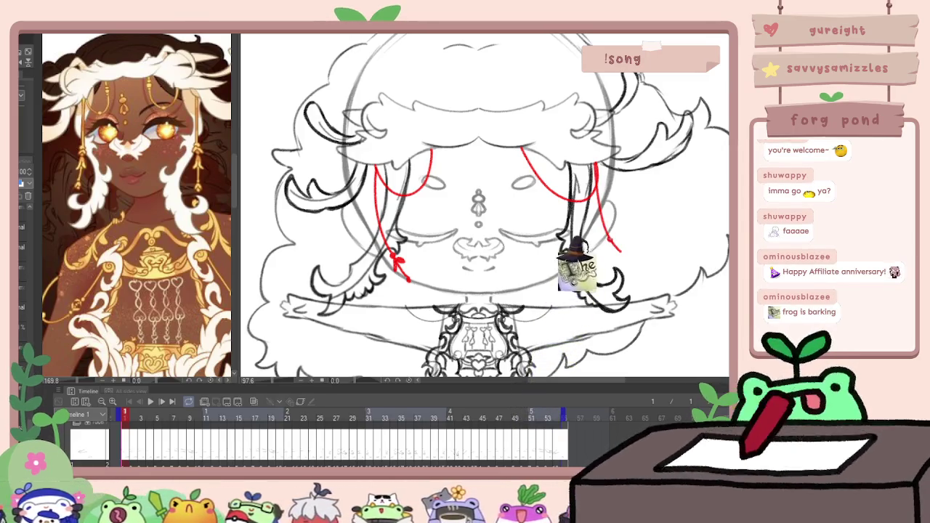
left_click_drag(613, 243, 630, 258)
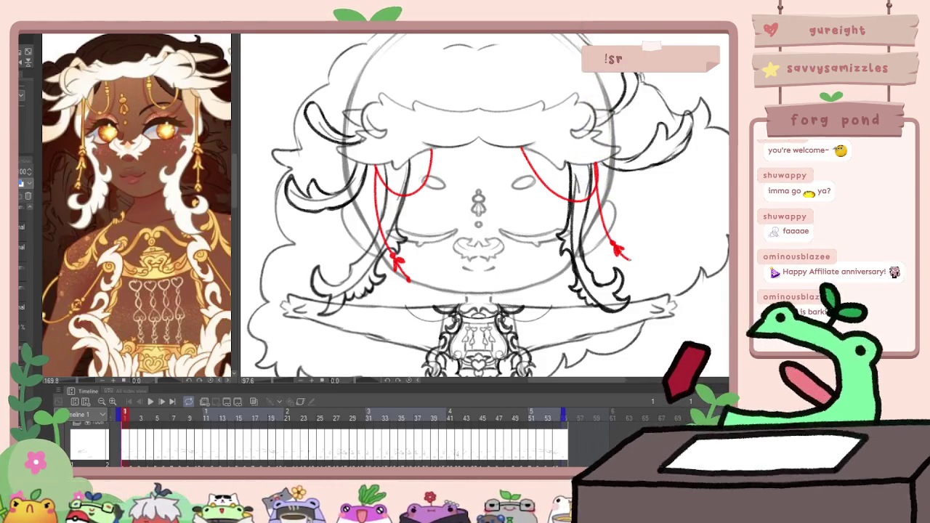
scroll(659, 211, "down", 3)
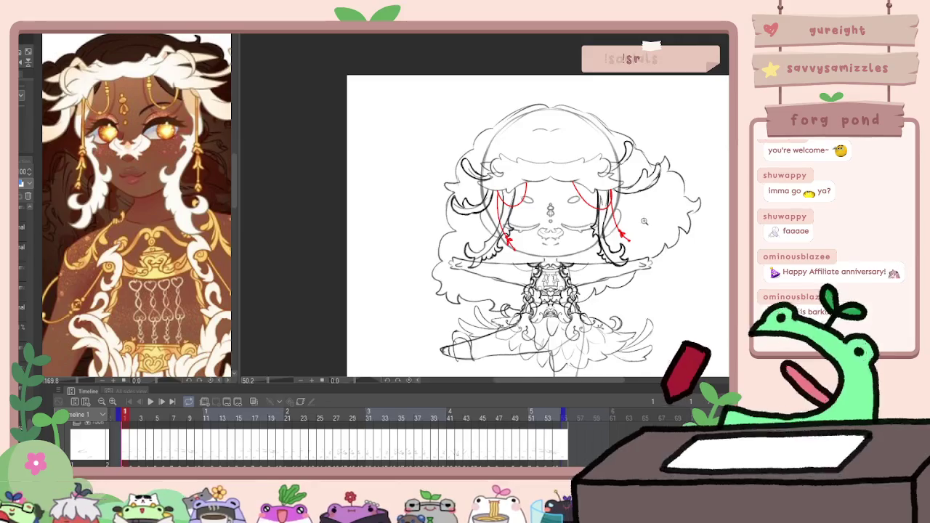
scroll(659, 211, "up", 3)
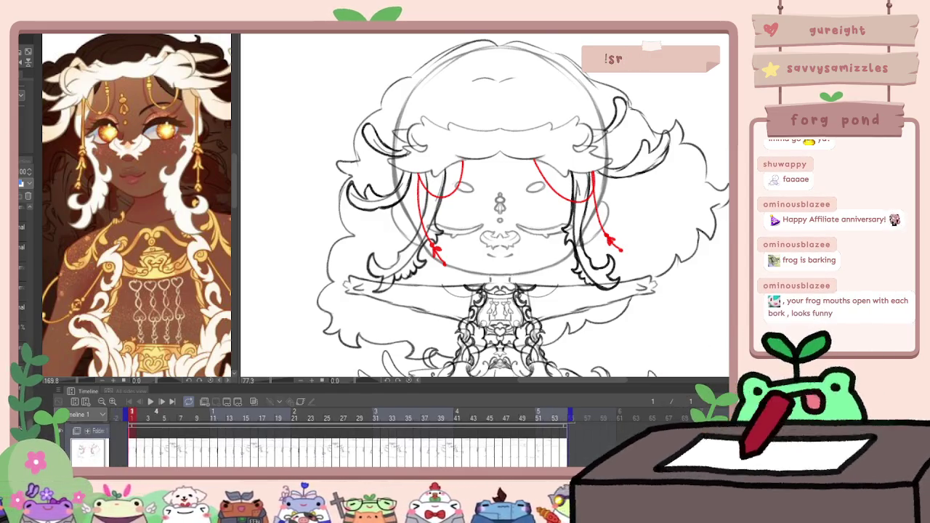
Paste the red guide strands onto frame 2 and confirm their placement
key("Right")
key("Left")
key("Right")
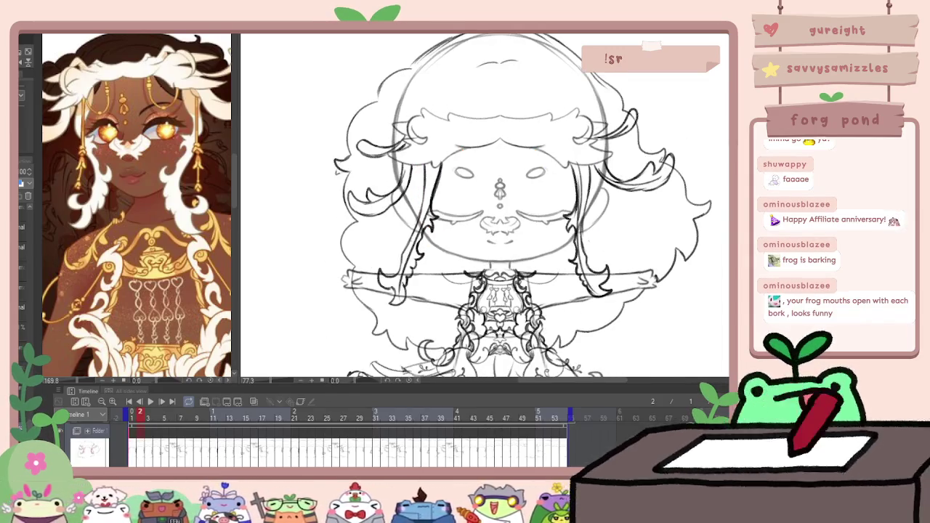
key("Left")
key("Right")
key("ctrl+v")
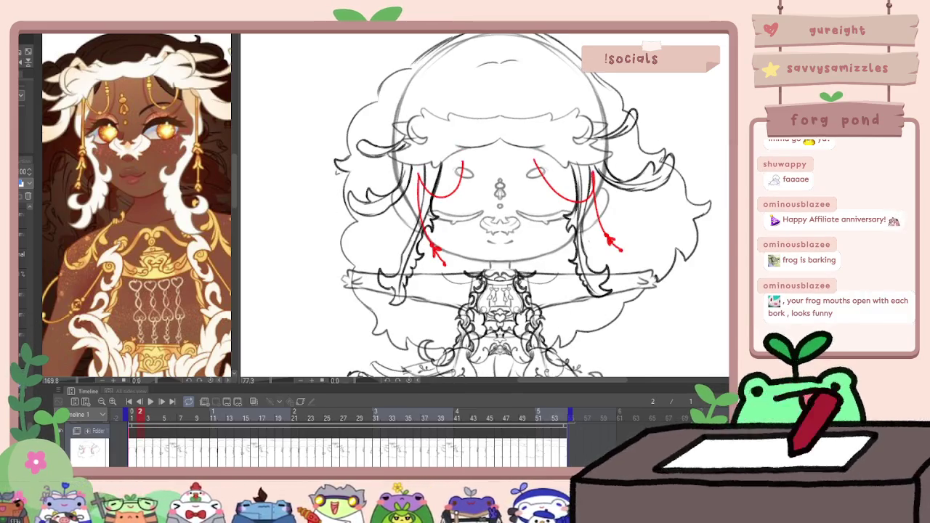
key("ctrl+t")
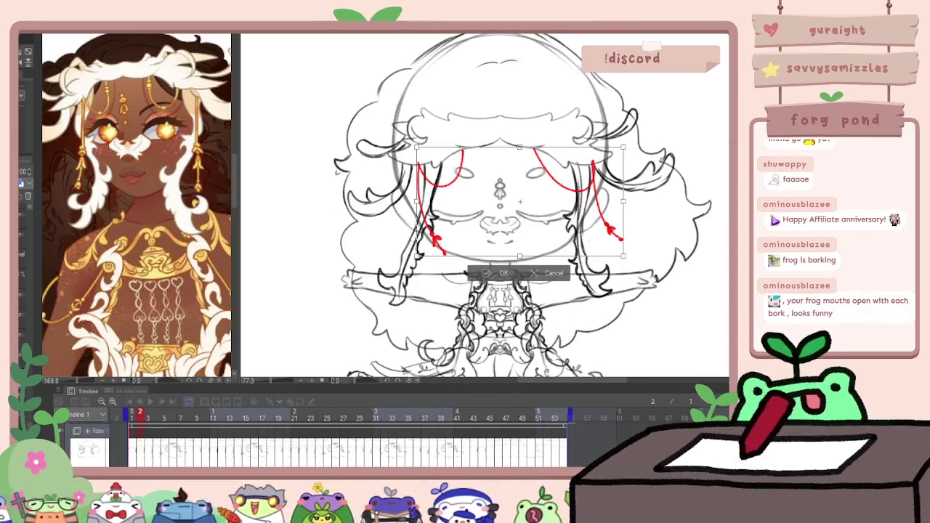
key("Return")
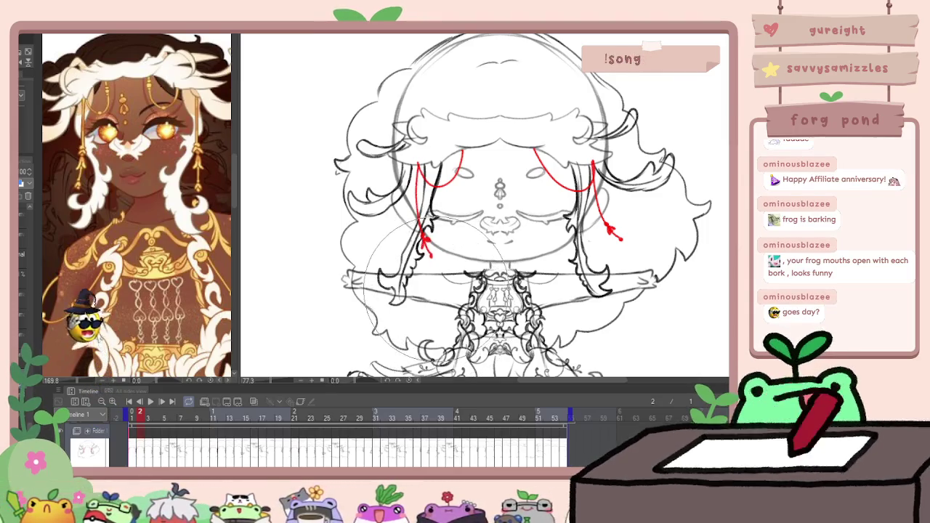
Compare neighbouring frames, then paste the red guide lines onto frame 3 and confirm them
key("Left")
key("Right")
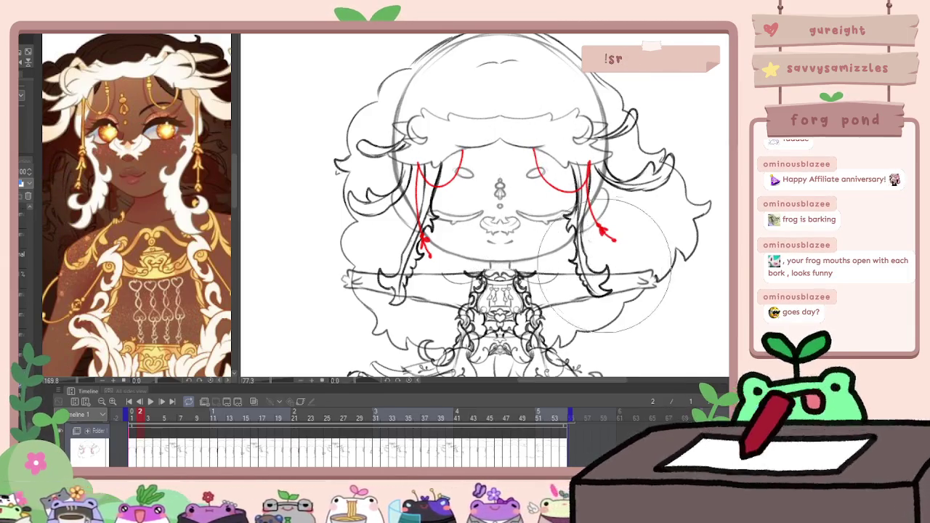
key("Left")
key("Right")
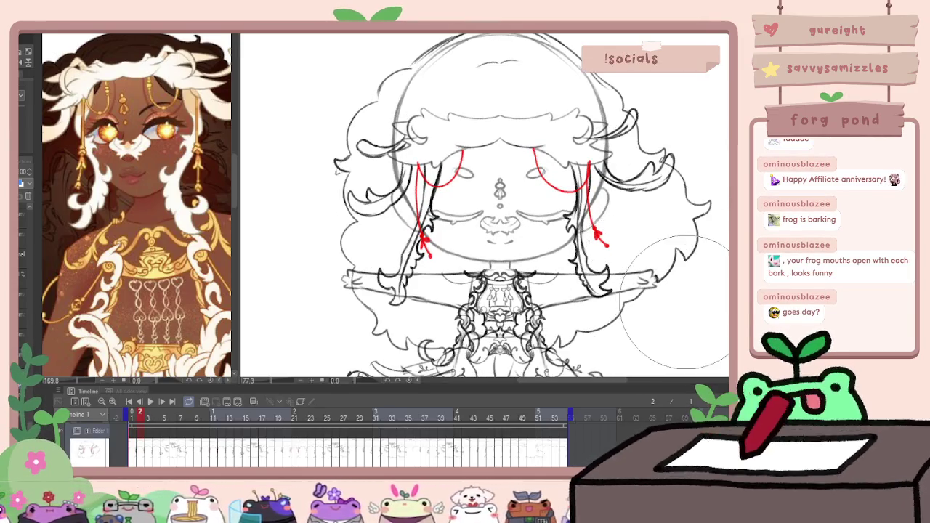
key("Right")
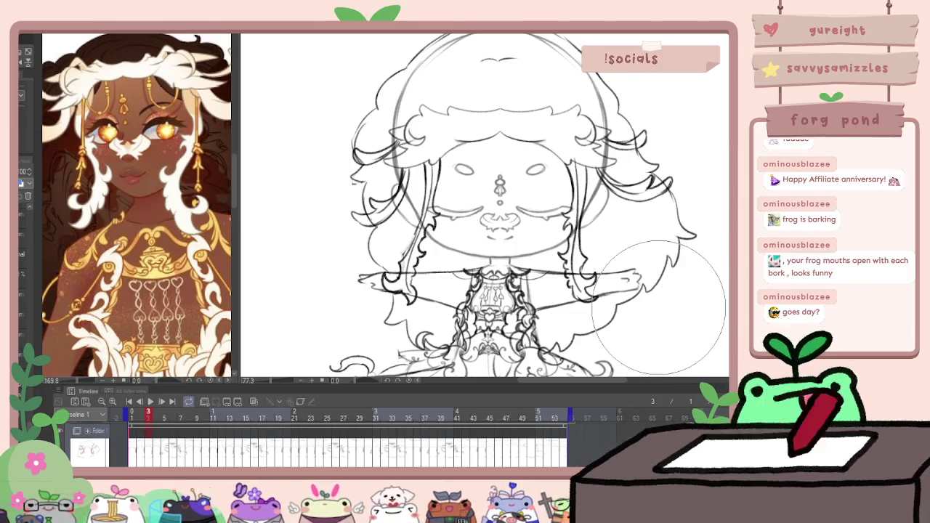
key("Left")
key("Left")
key("Left")
key("Right")
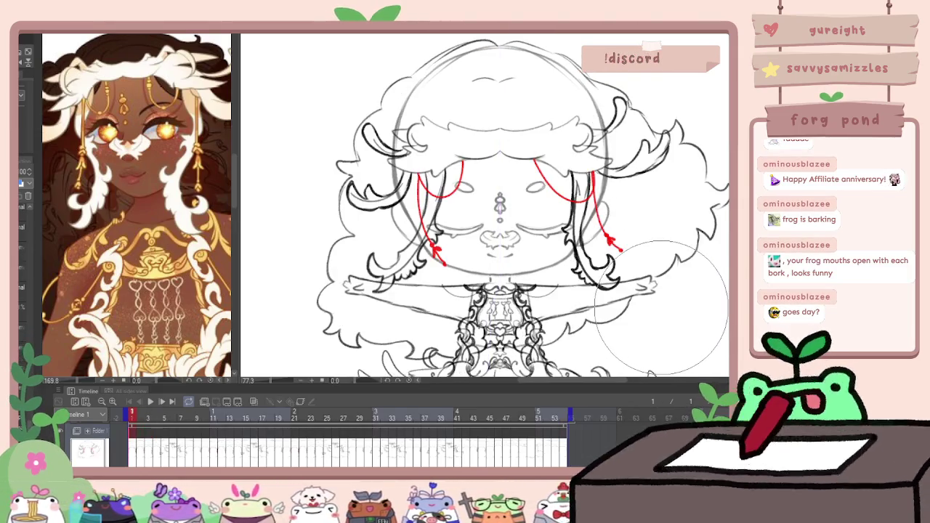
key("Right")
key("Right")
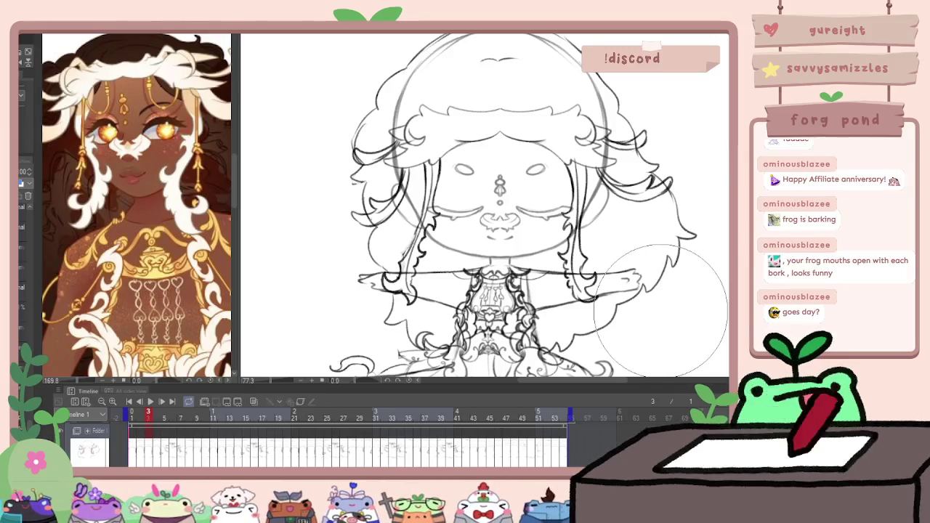
key("ctrl+v")
key("ctrl+t")
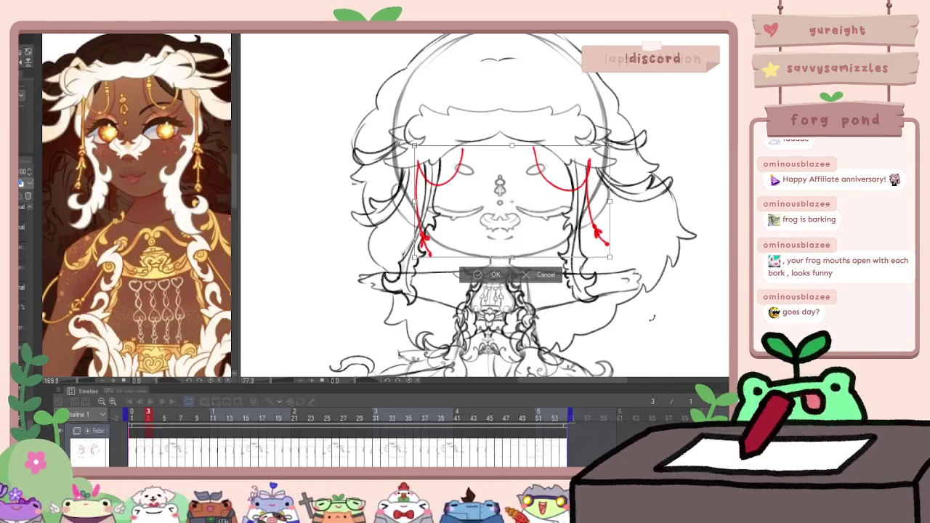
key("Return")
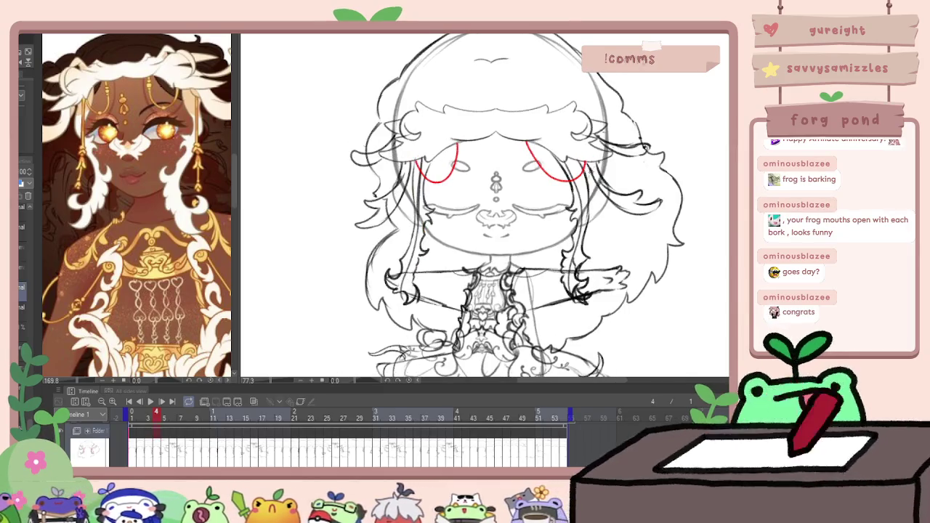
Hook frame 4's right red line, draw red eye and left-cheek strands on frame 5, and move to frame 6
left_click_drag(606, 217, 618, 228)
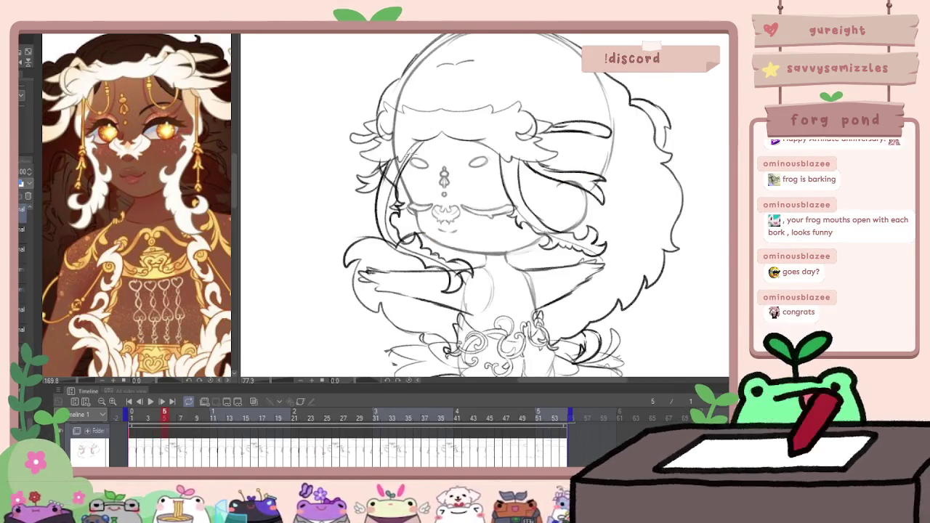
left_click_drag(423, 144, 391, 175)
mouse_move(522, 182)
left_mouse_down()
mouse_move(535, 162)
mouse_move(567, 211)
left_mouse_up()
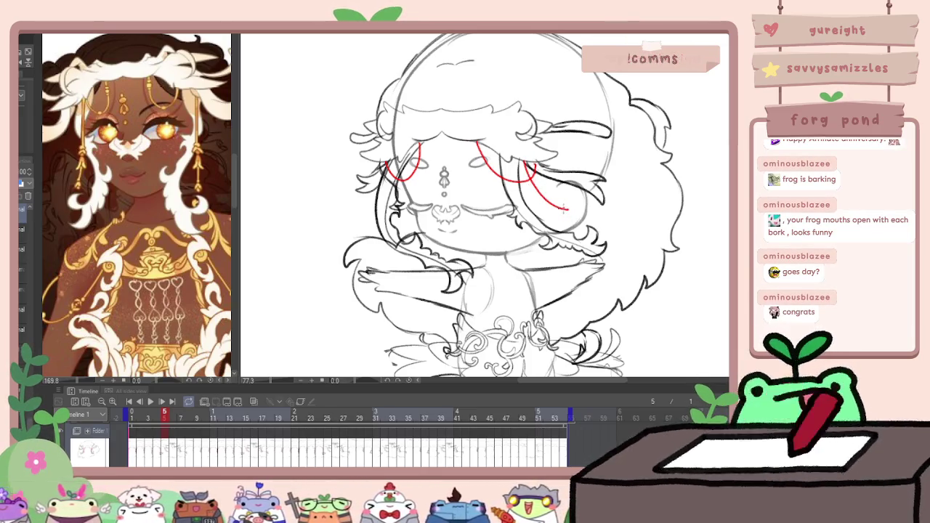
left_click_drag(587, 209, 565, 209)
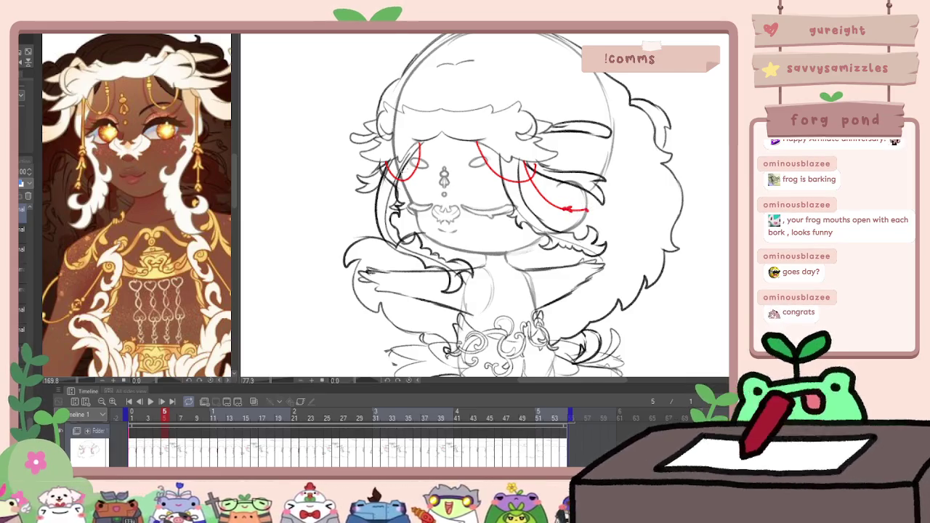
left_click_drag(411, 155, 375, 218)
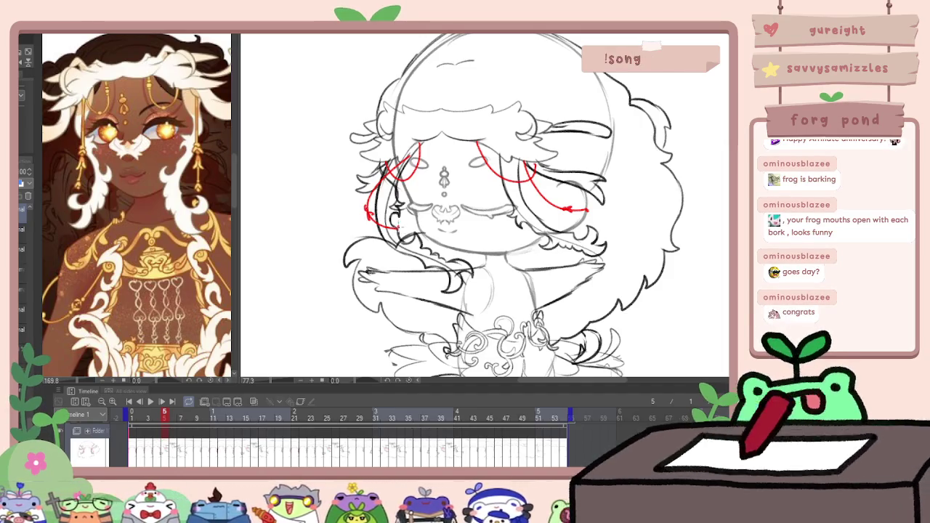
key("Right")
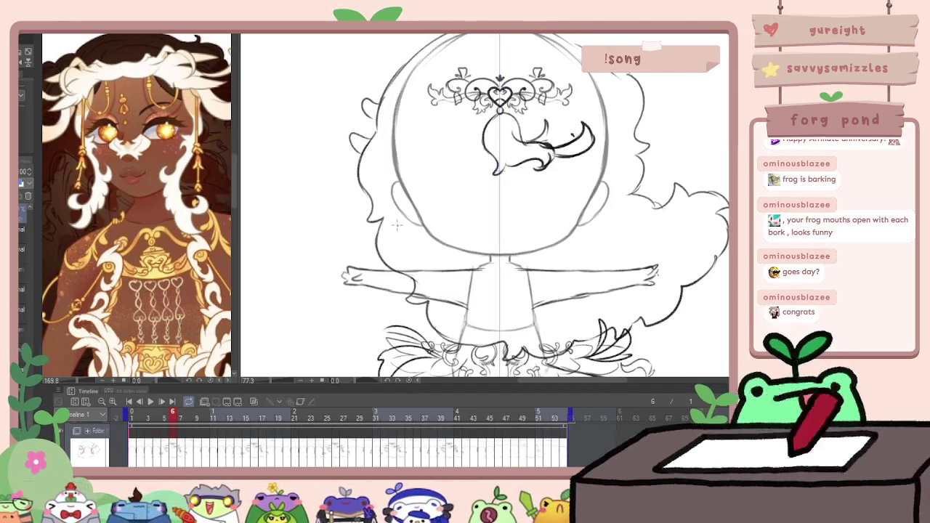
On frame 7, draw red curves under both eyes and a red strand down the face
key("Right")
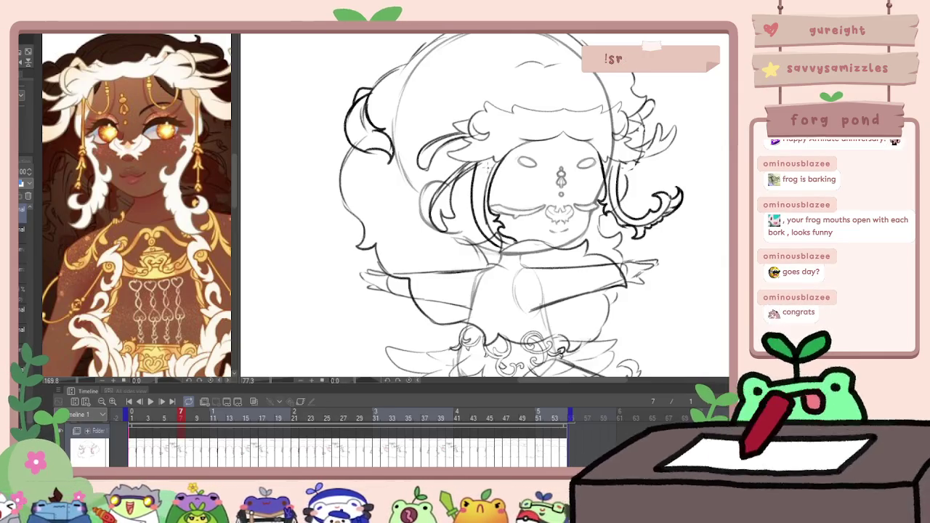
left_click_drag(519, 158, 522, 147)
mouse_move(474, 164)
left_mouse_down()
mouse_move(520, 149)
mouse_move(627, 167)
left_mouse_up()
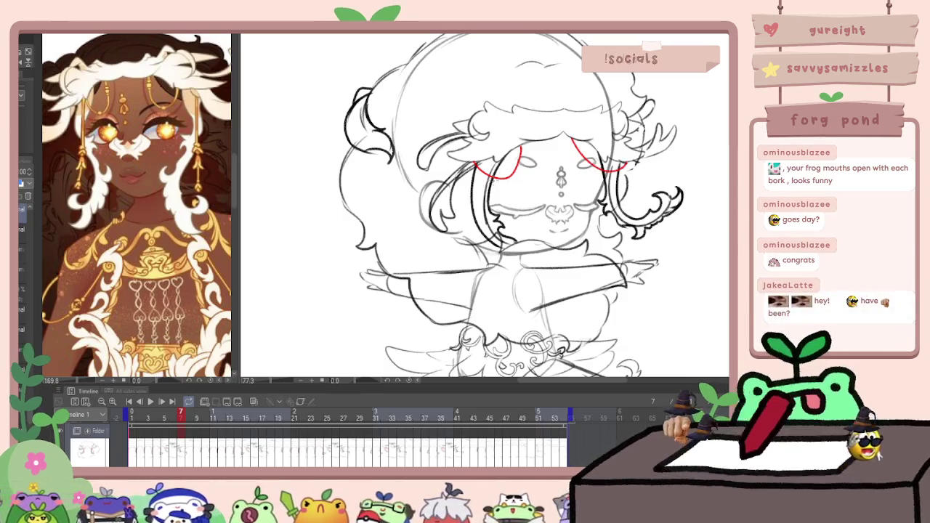
mouse_move(474, 166)
left_mouse_down()
mouse_move(528, 231)
mouse_move(546, 232)
left_mouse_up()
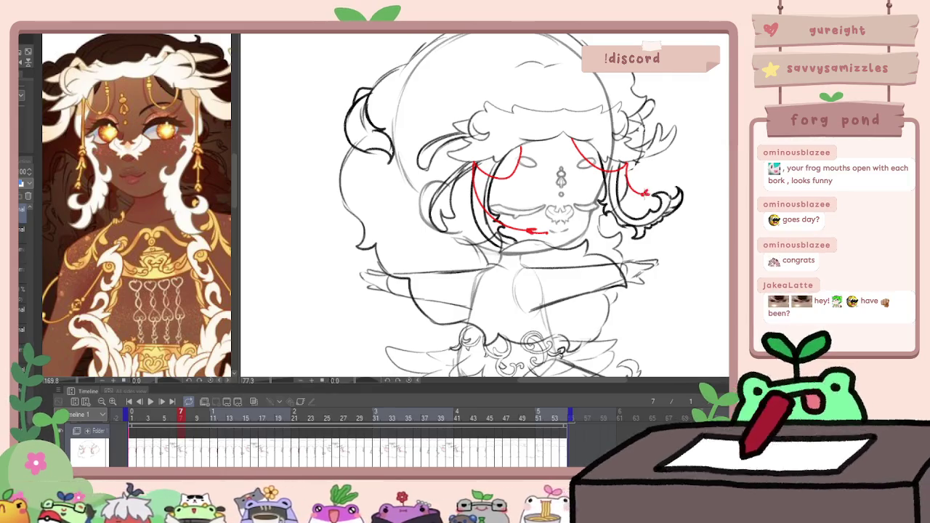
On frame 8, draw a red curve around the right eye and a strand down the left side
key("Right")
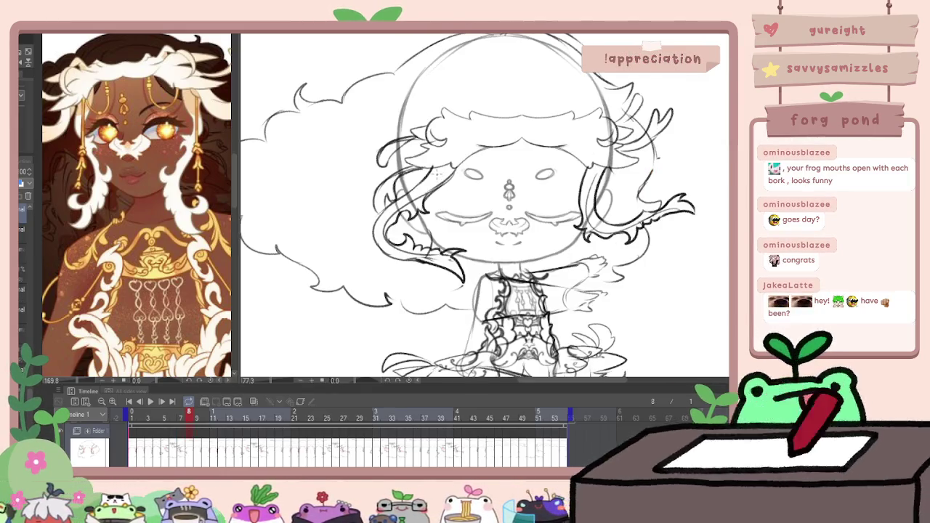
key("Left")
key("Right")
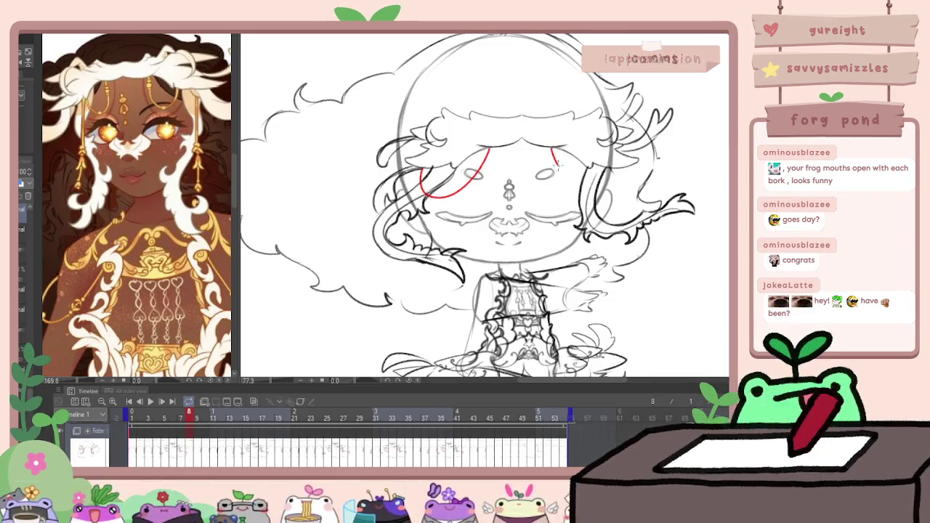
left_click_drag(553, 149, 617, 178)
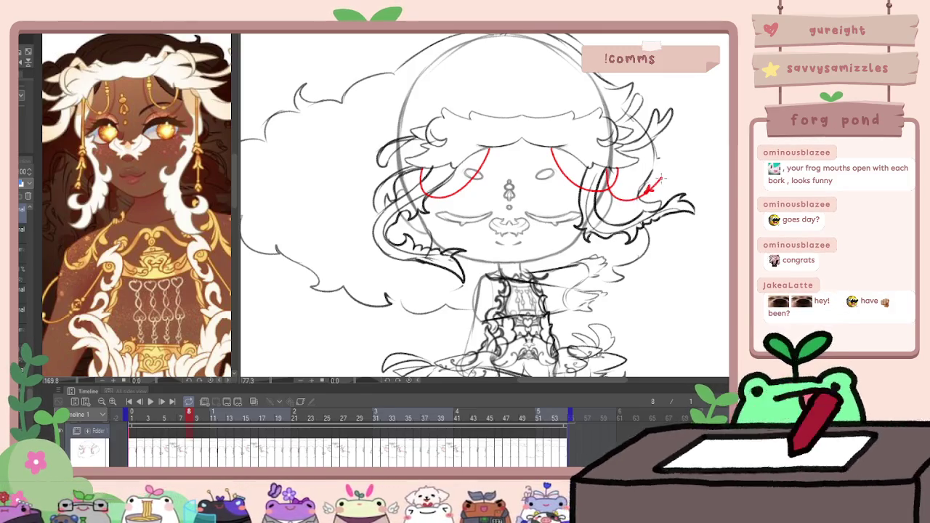
left_click_drag(436, 173, 457, 240)
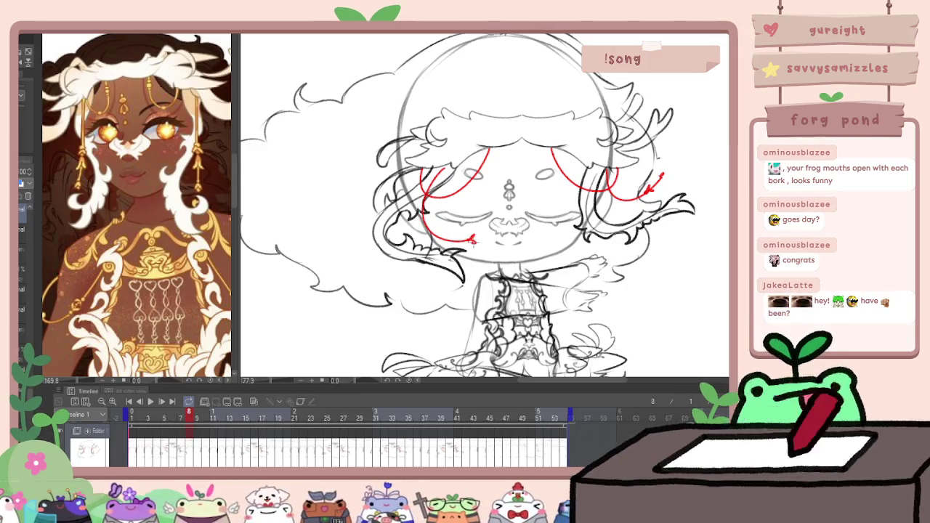
On frame 9, draw red curves beside both eyes and a red strand down the left face
key("Right")
key("Left")
key("Right")
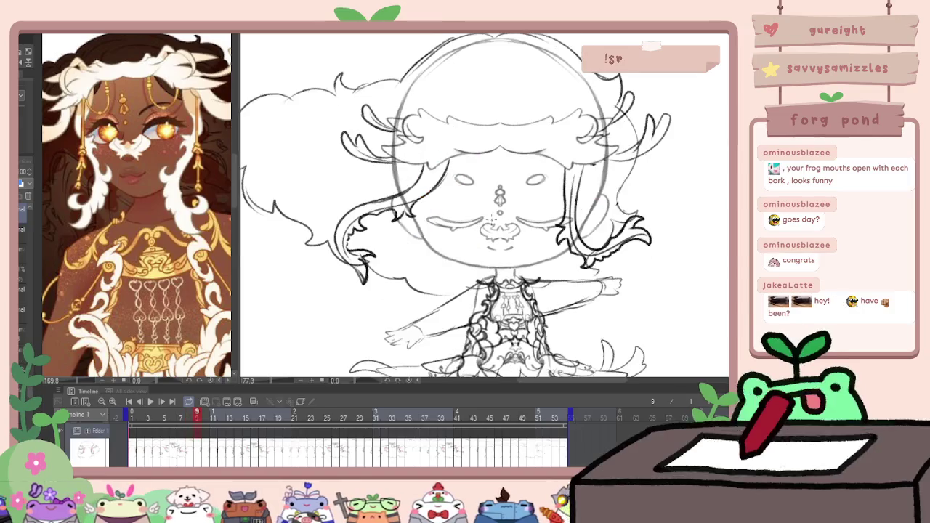
left_click_drag(405, 192, 465, 155)
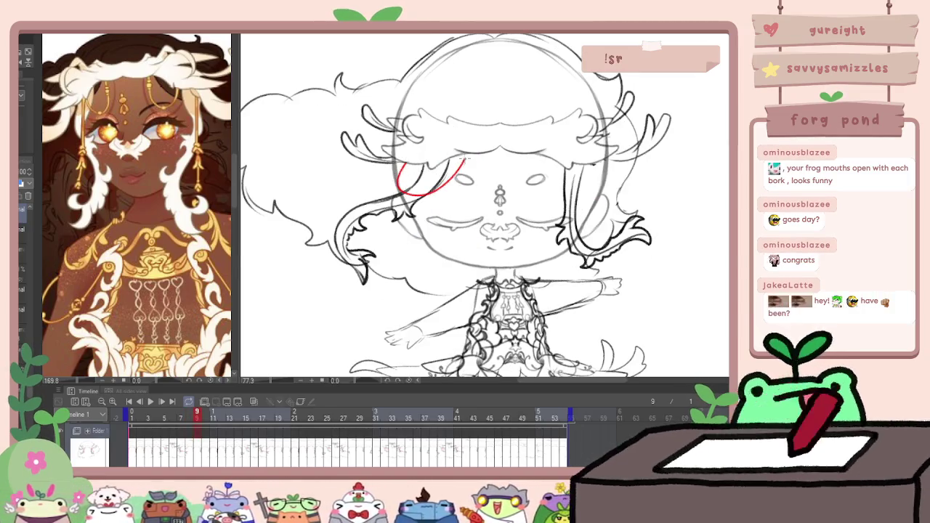
key("Left")
key("Right")
mouse_move(540, 157)
left_mouse_down()
mouse_move(542, 179)
mouse_move(599, 163)
left_mouse_up()
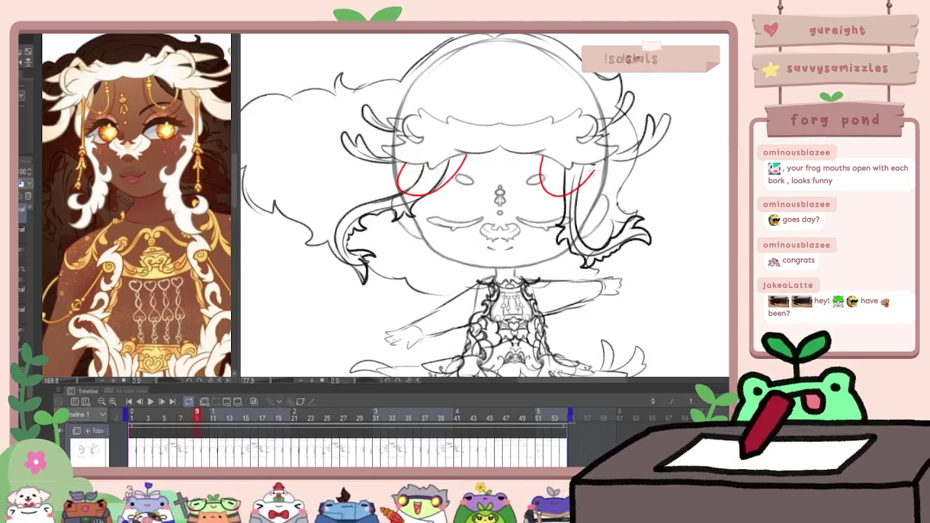
key("Left")
key("Right")
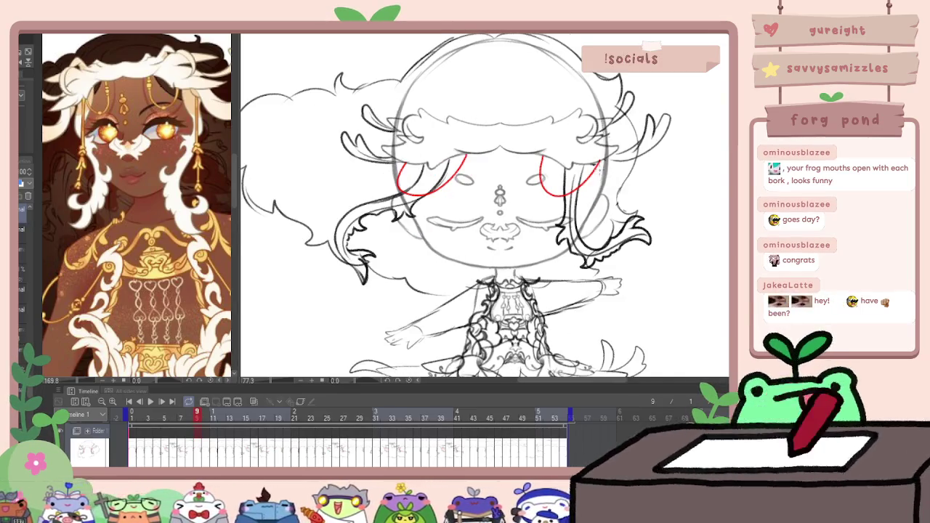
left_click_drag(584, 223, 607, 214)
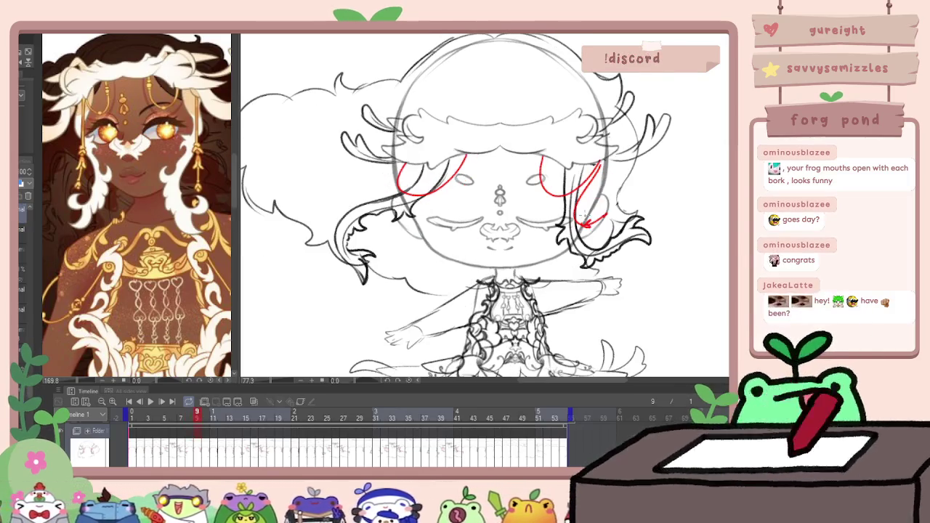
left_click_drag(393, 188, 398, 244)
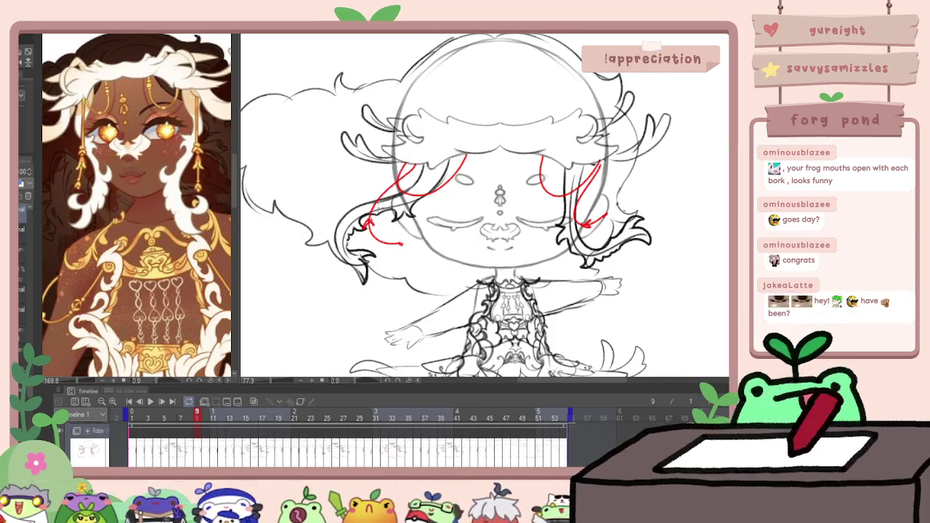
On frame 10, draw red guide curves near the left and right eyes
key("Left")
key("Right")
key("Right")
left_click_drag(409, 172, 454, 175)
left_click_drag(547, 193, 590, 171)
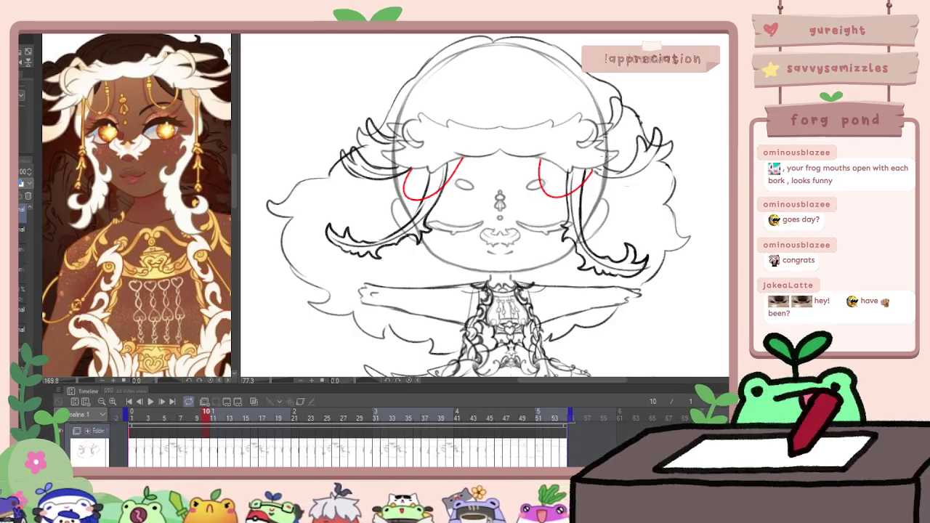
Undo the stray red cheek stroke on frame 10 and extend the right red strand further down
key("Left")
key("Right")
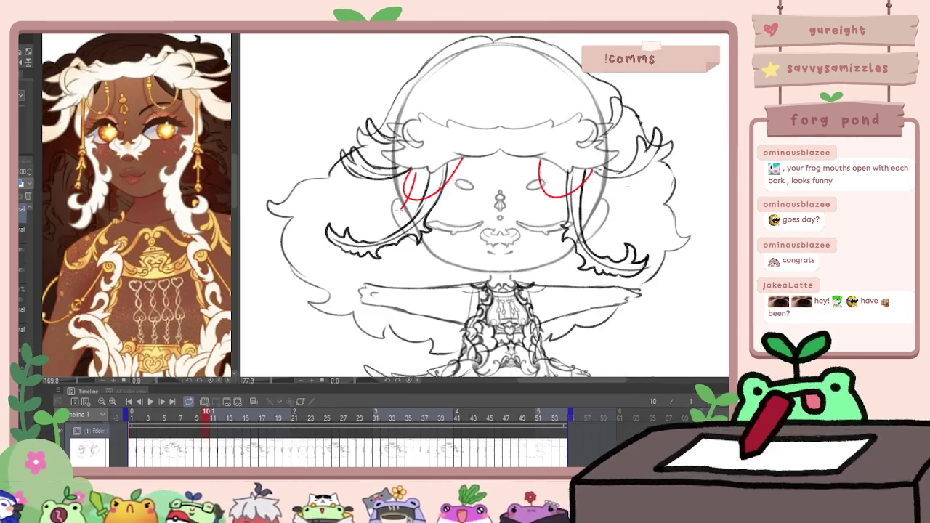
key("ctrl+z")
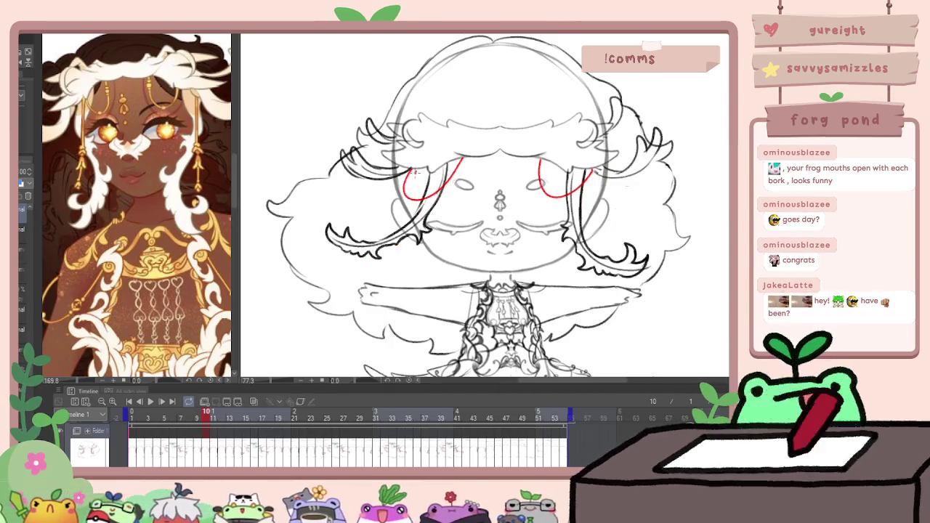
key("Left")
key("Right")
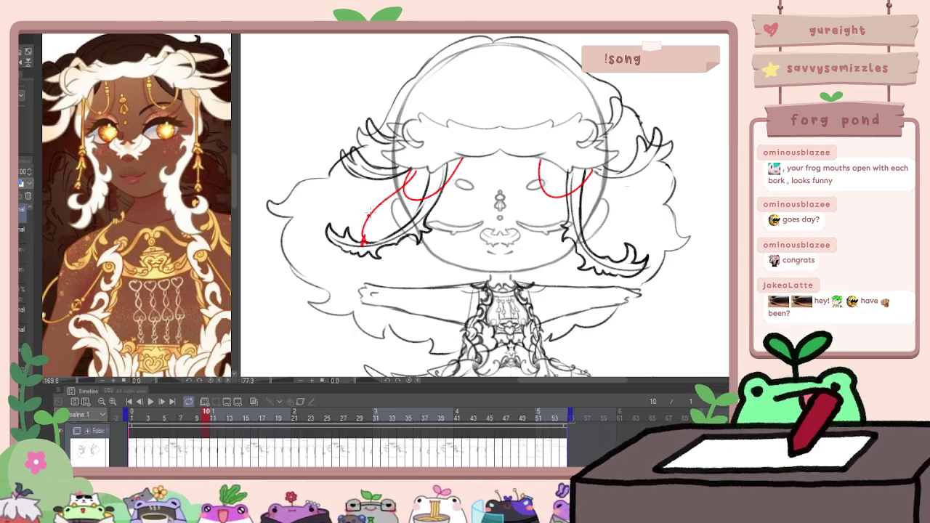
key("Left")
key("Right")
key("Left")
key("Right")
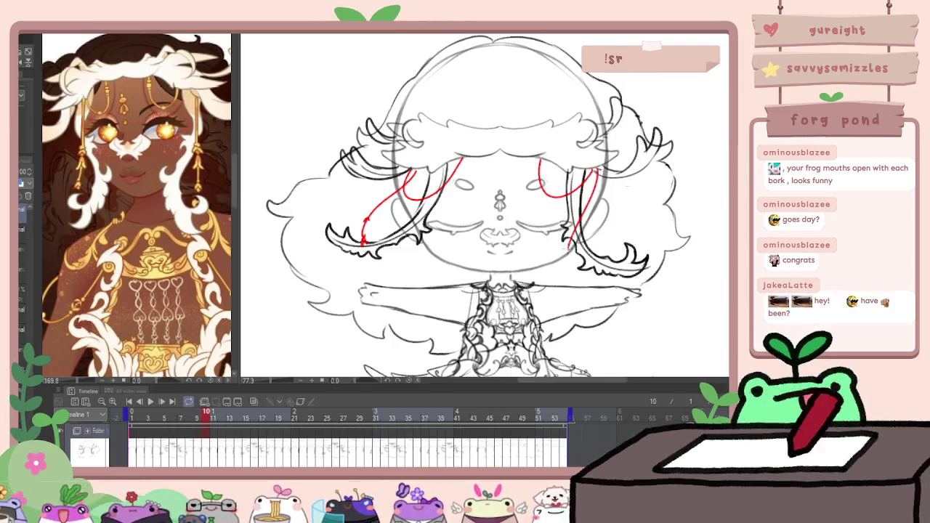
left_click_drag(575, 243, 568, 267)
key("Left")
key("Right")
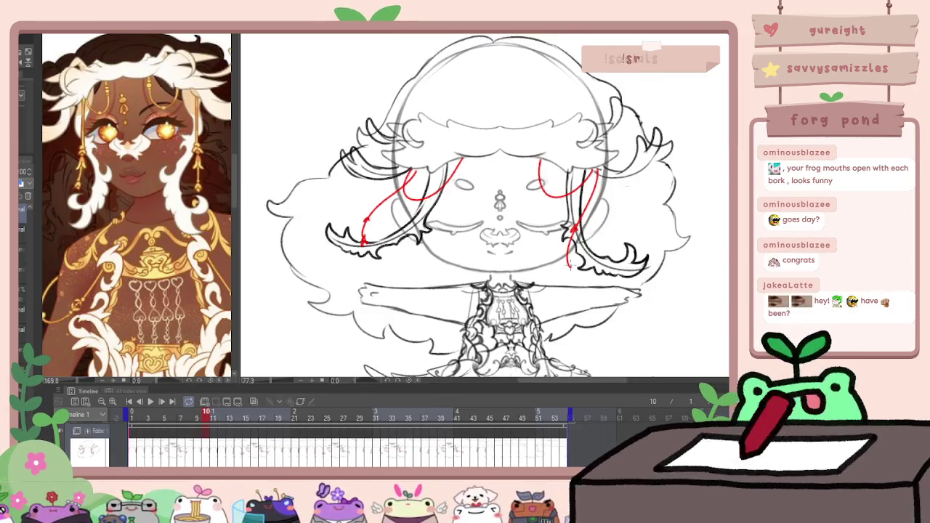
Draw the red guide along the left hair strand, restore strokes with redo, and move to frame 11
key("Right")
key("Left")
key("Right")
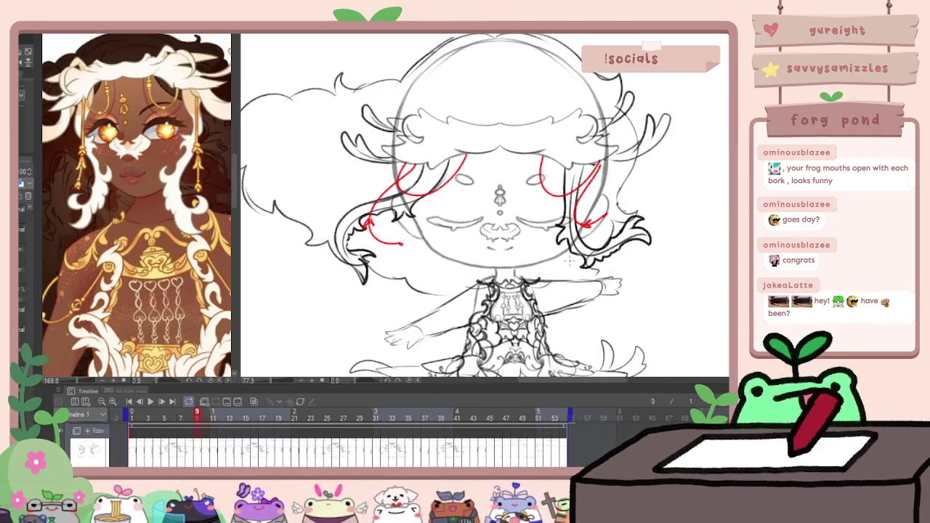
key("Left")
key("Left")
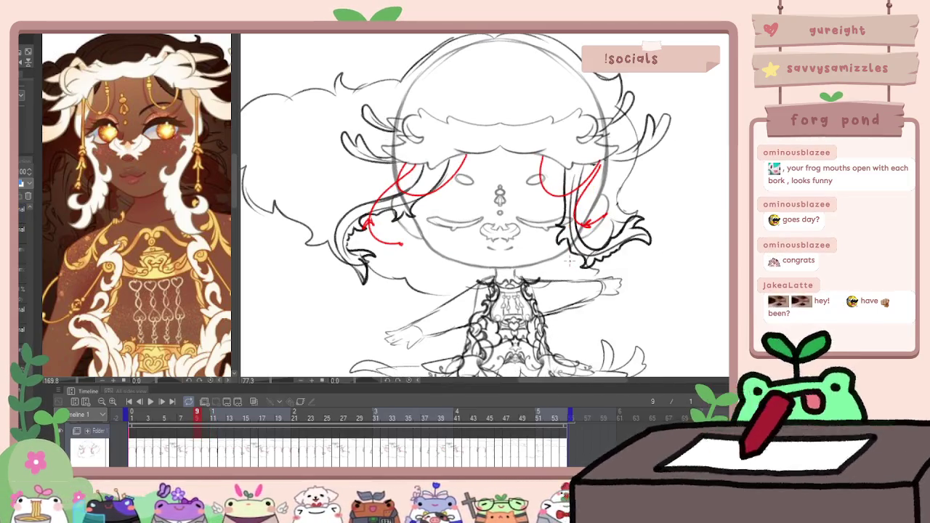
key("Right")
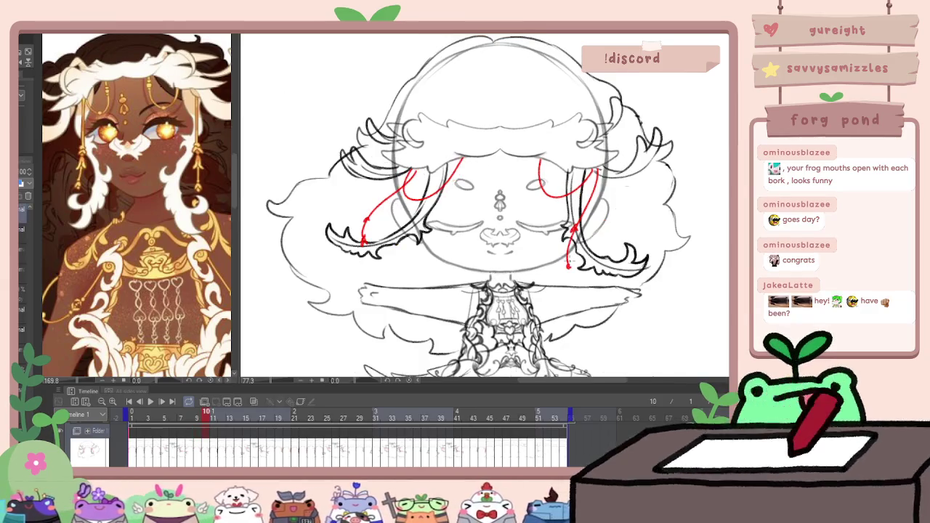
left_click_drag(407, 182, 366, 224)
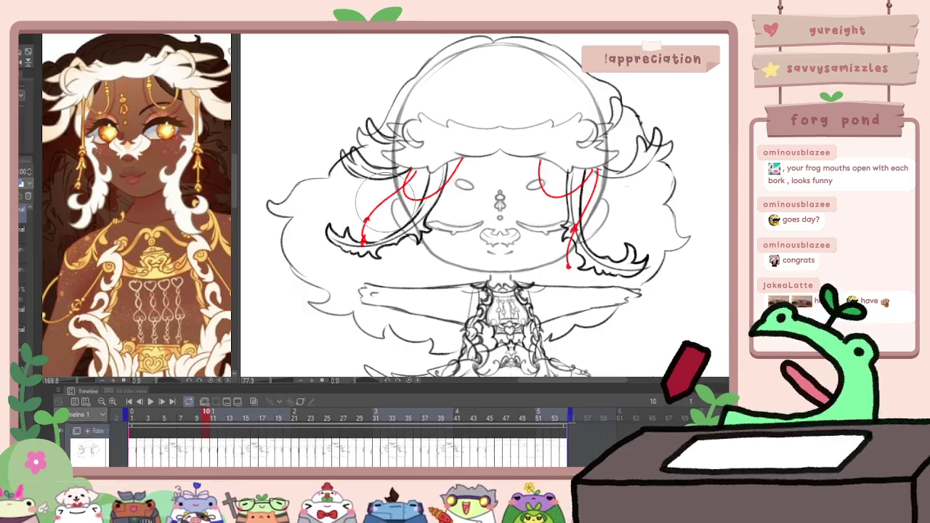
key("ctrl+y")
key("Left")
key("Right")
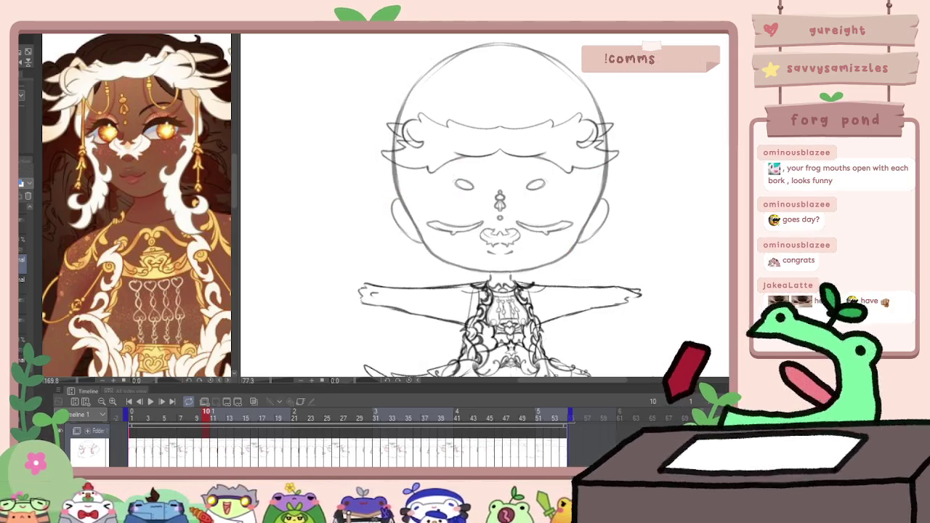
key("ctrl+y")
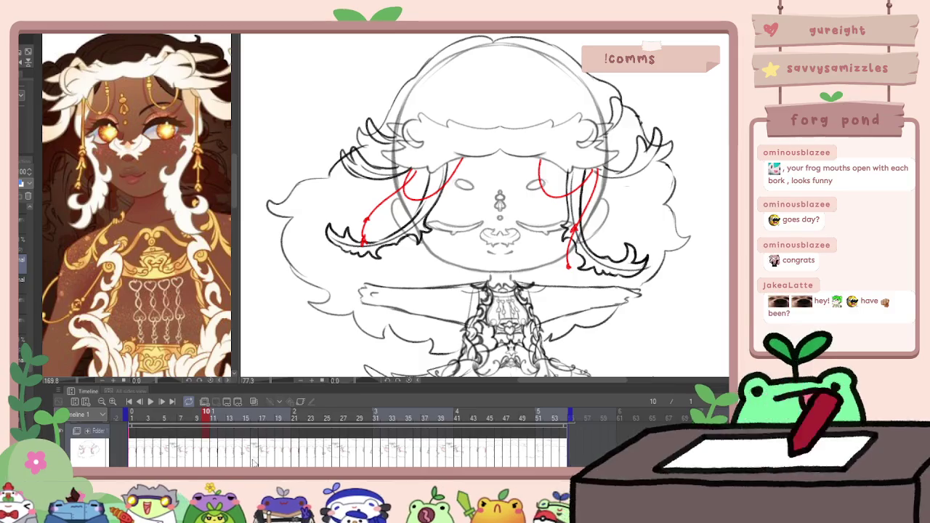
key("Right")
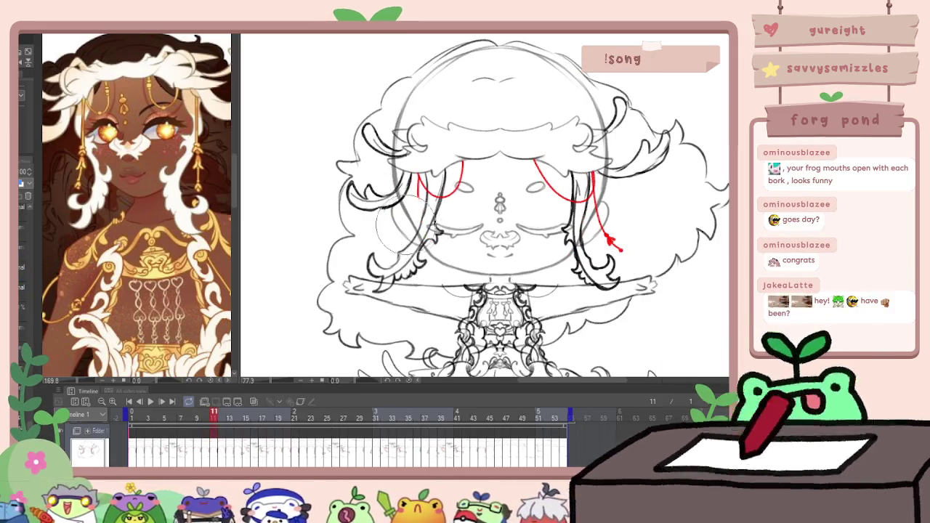
key("Left")
key("Right")
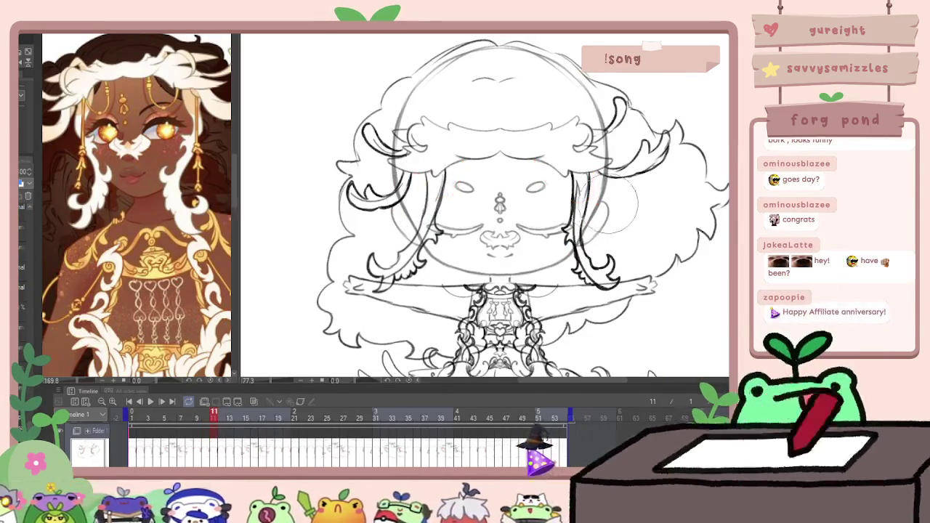
Turn on onion skin and draw red guide curves beside both eyes on frame 11
left_click(253, 402)
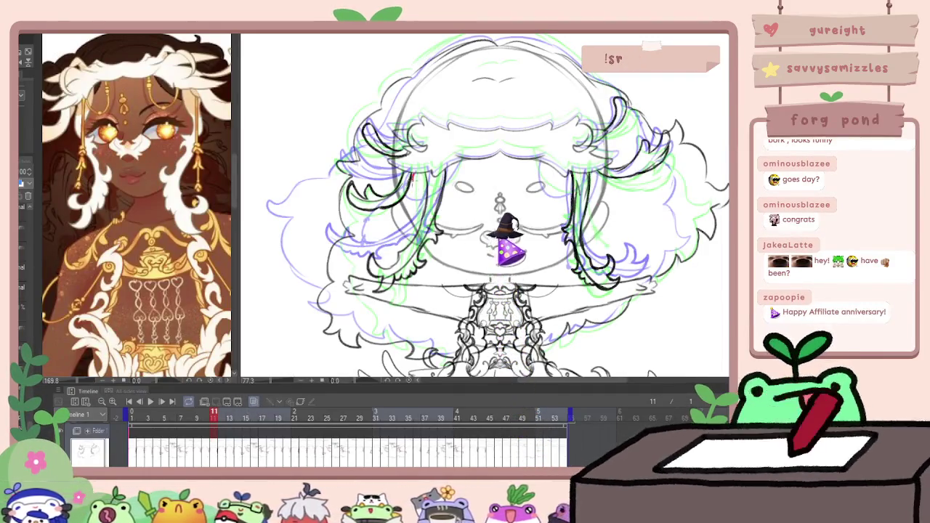
left_click_drag(412, 176, 459, 163)
left_click_drag(540, 164, 589, 165)
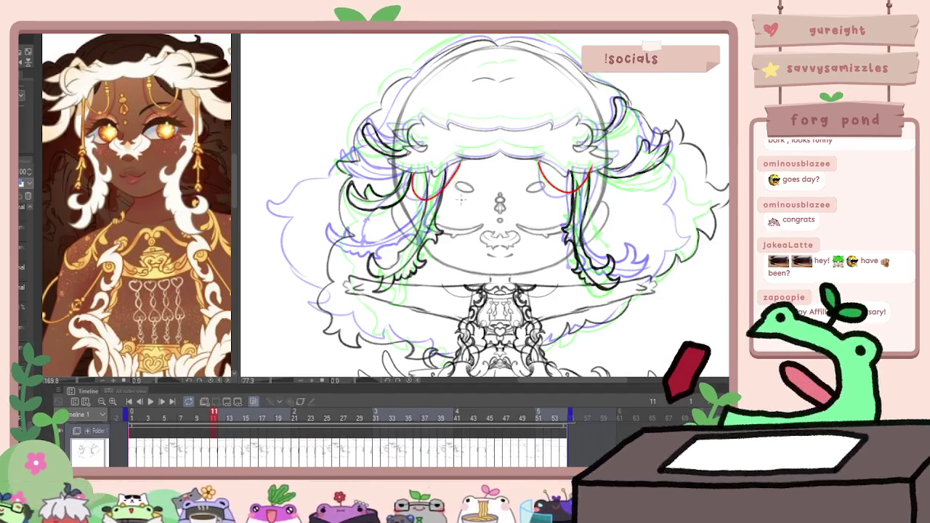
key("comma")
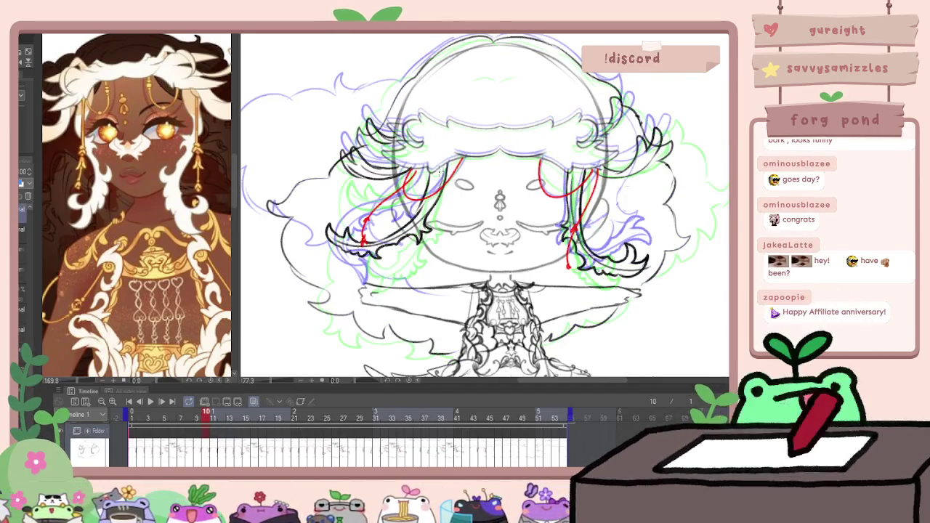
key("period")
key("comma")
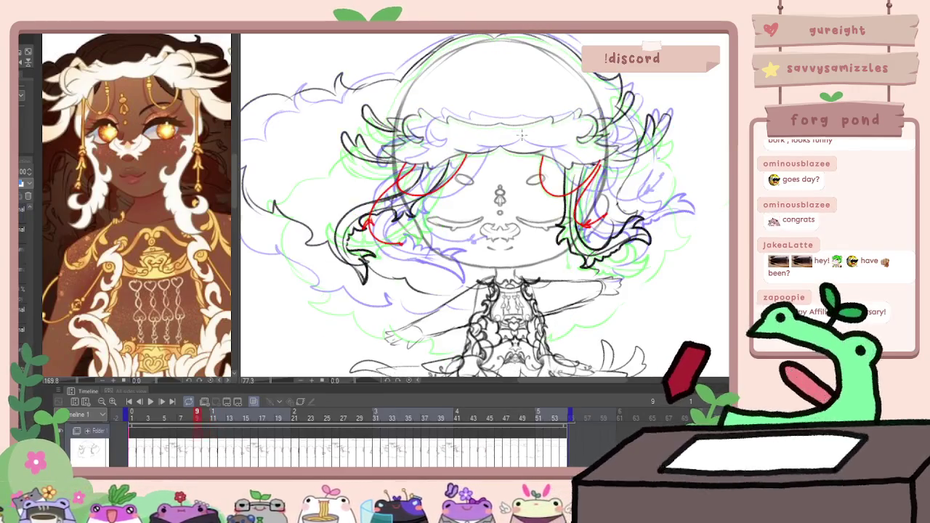
key("period")
key("comma")
key("period")
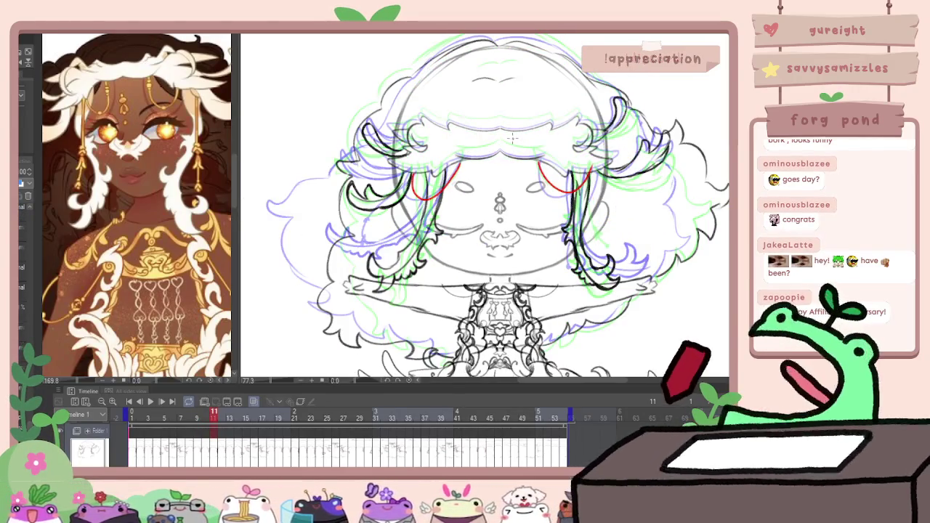
Flip through frames 10–13 to compare, then erase the red guide strokes from the face
key("period")
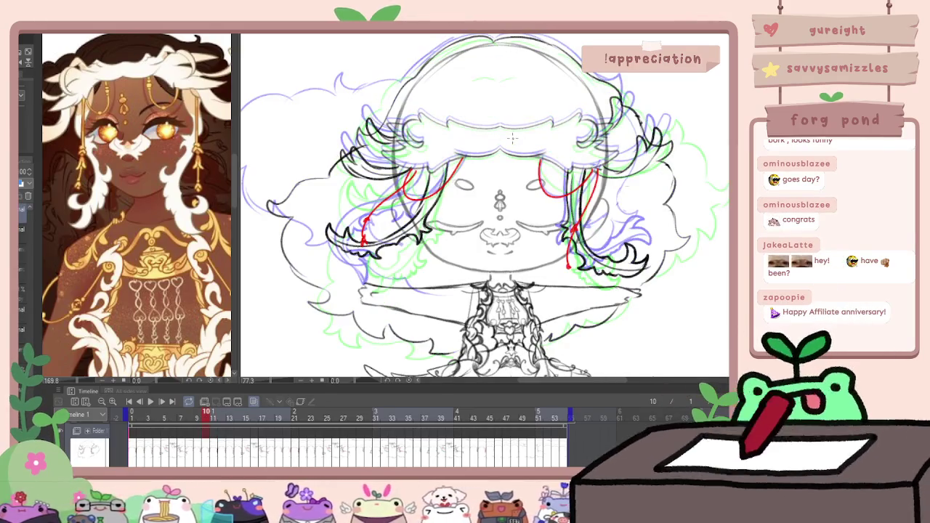
key("comma")
key("period")
key("comma")
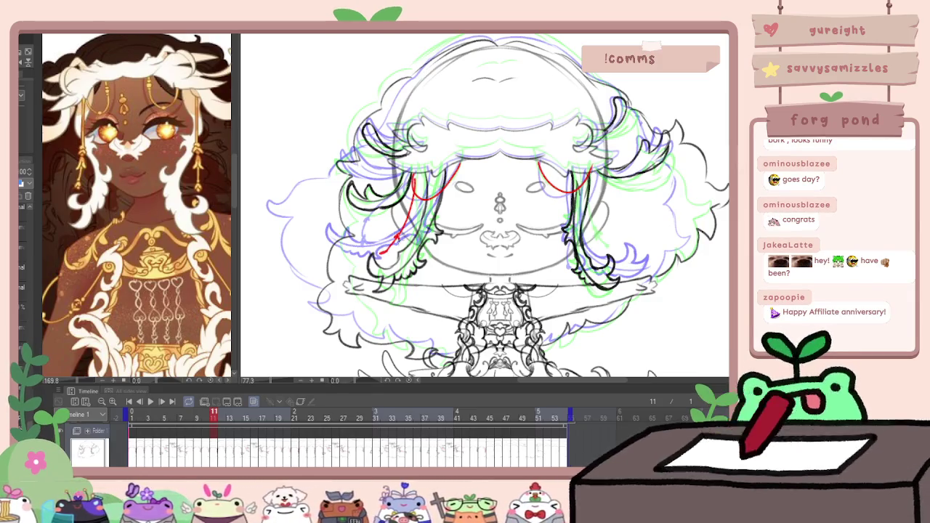
key("period")
key("comma")
key("period")
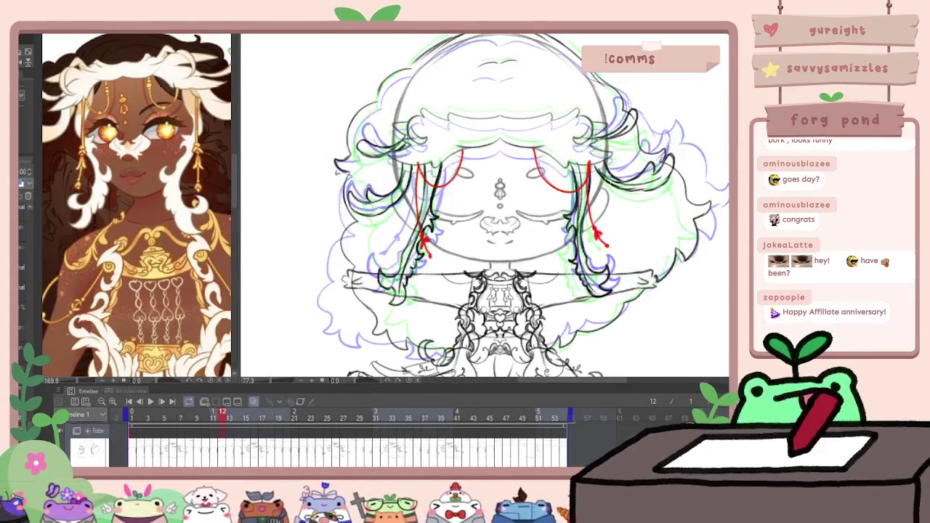
key("comma")
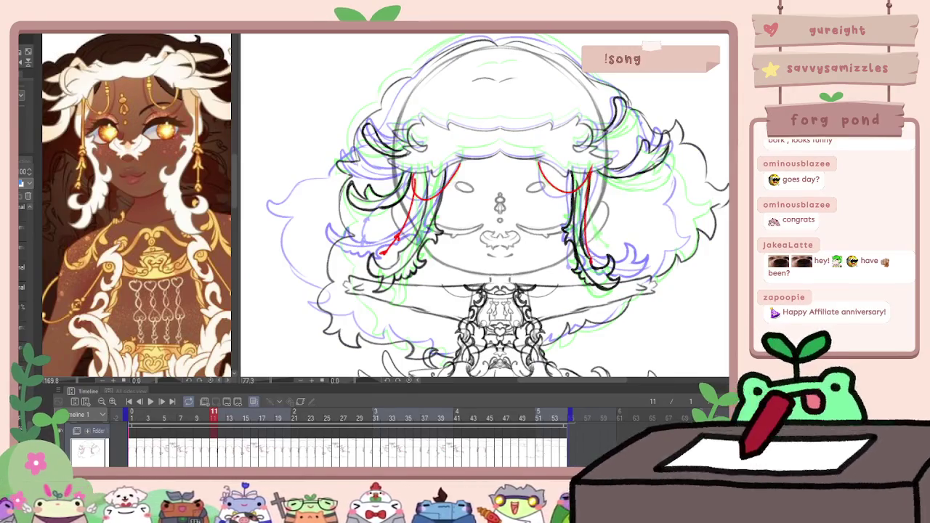
key("comma")
key("comma")
key("period")
key("period")
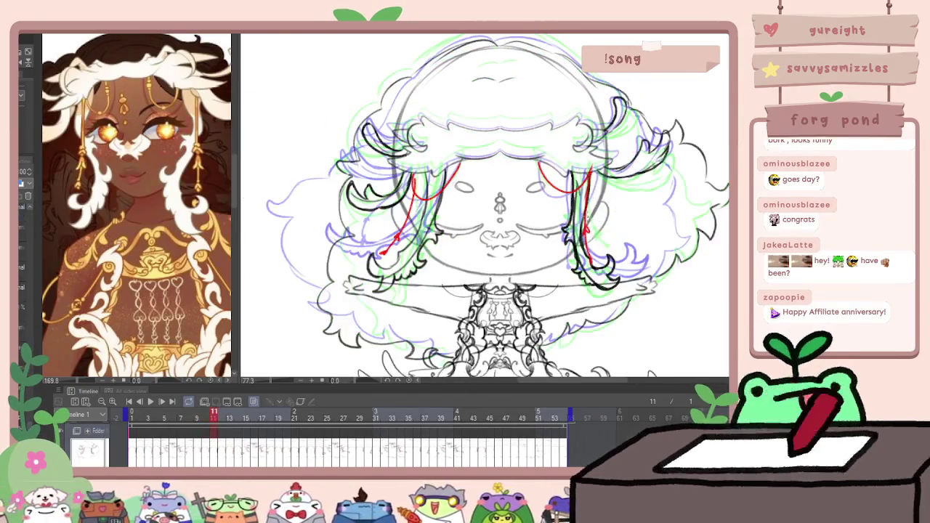
key("period")
key("period")
key("period")
key("period")
key("period")
key("period")
key("period")
key("period")
key("period")
key("period")
key("period")
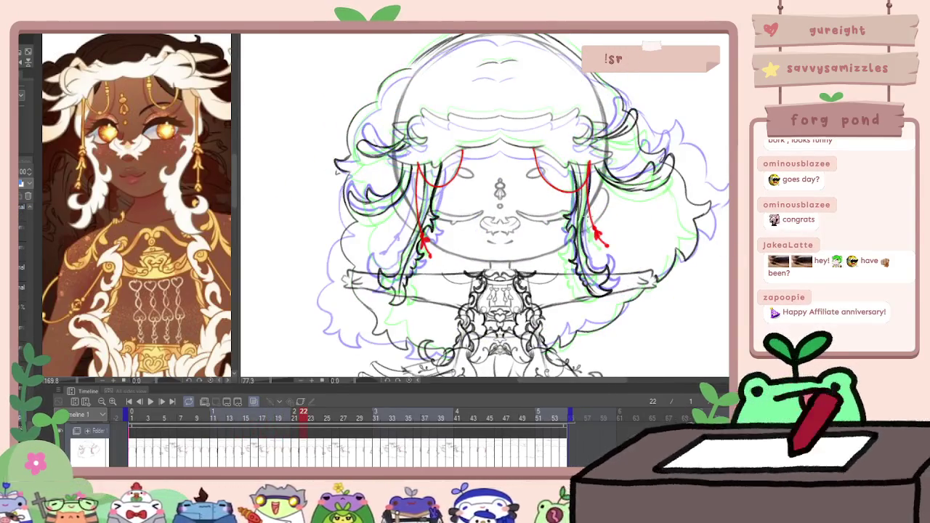
key("comma")
key("comma")
key("comma")
key("comma")
key("comma")
key("comma")
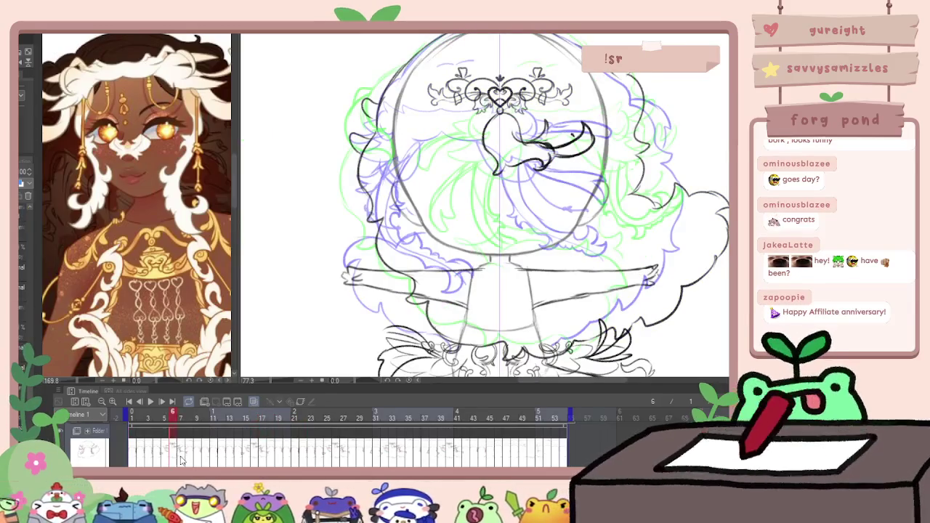
key("period")
key("period")
key("period")
key("period")
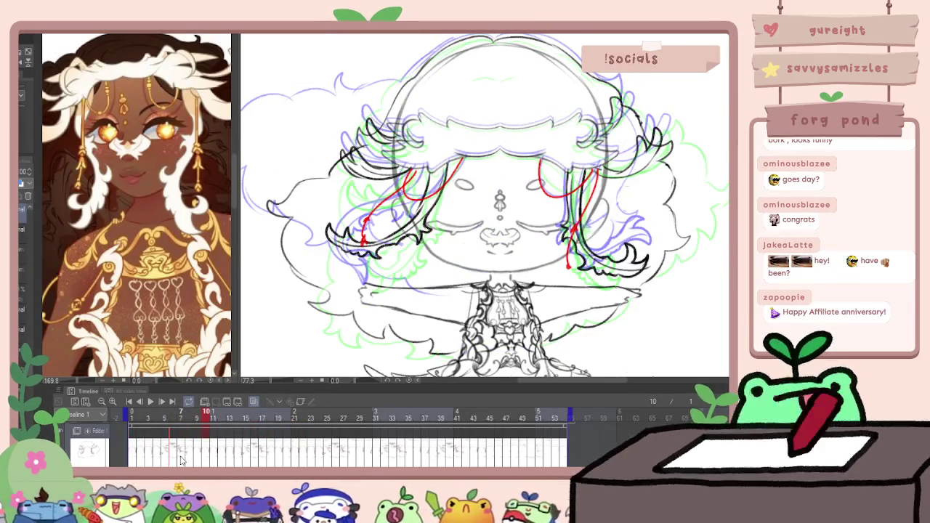
key("period")
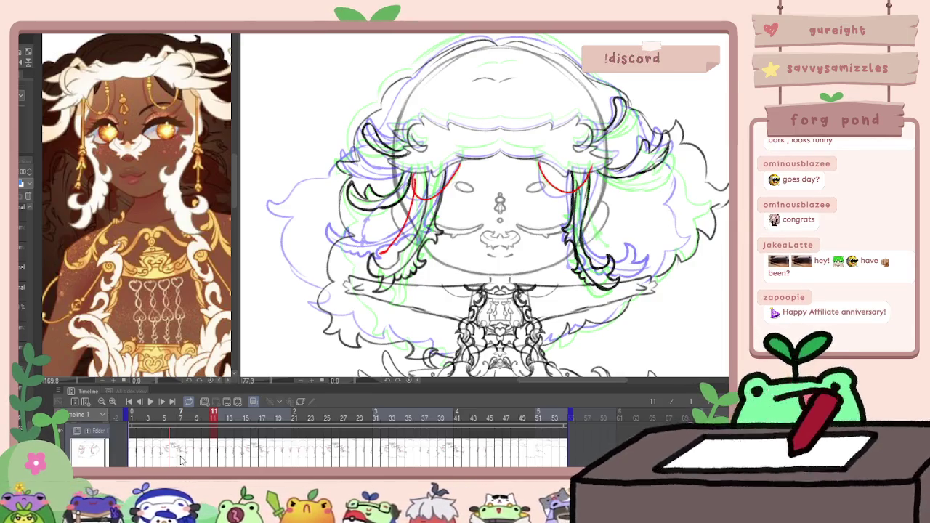
left_click_drag(436, 175, 392, 240)
left_click_drag(552, 171, 585, 181)
Turn off onion skin and draw red lines along both hanging hair strands on frame 11
left_click(253, 401)
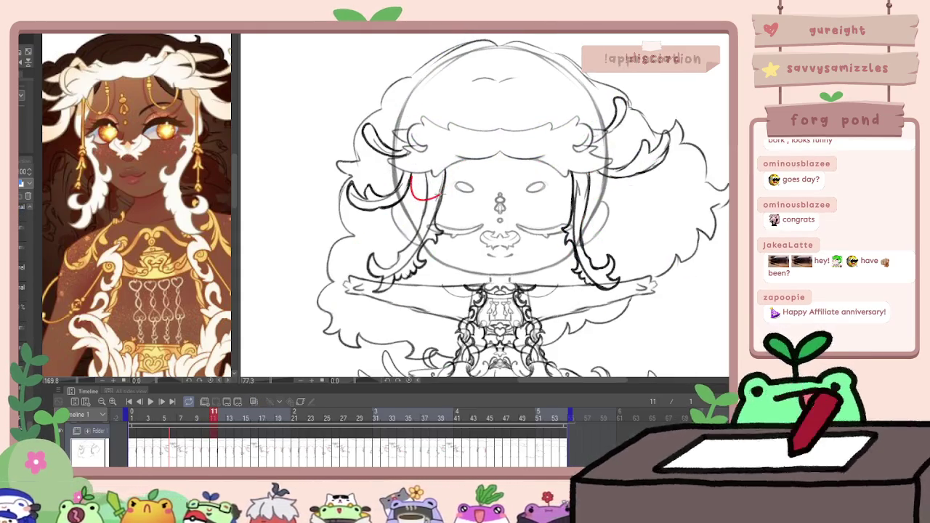
left_click_drag(436, 195, 466, 160)
left_click_drag(591, 184, 597, 171)
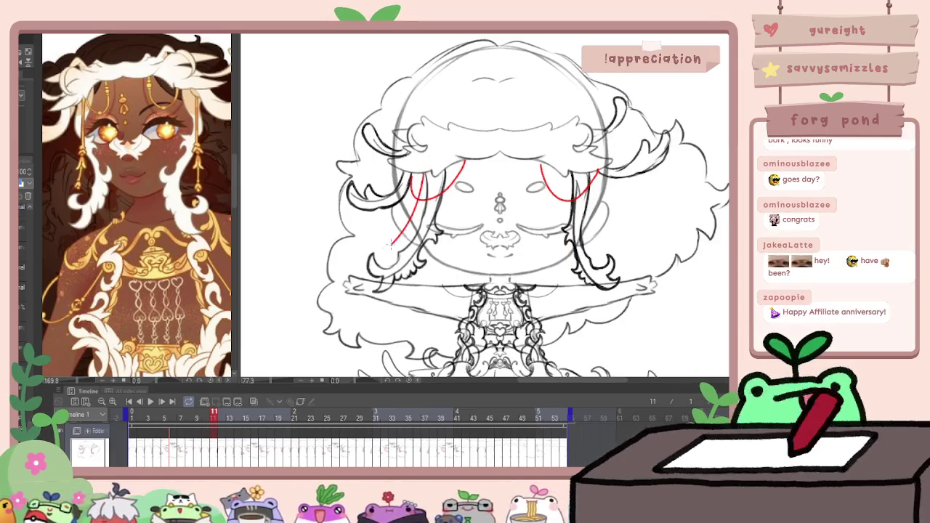
left_click_drag(373, 254, 401, 234)
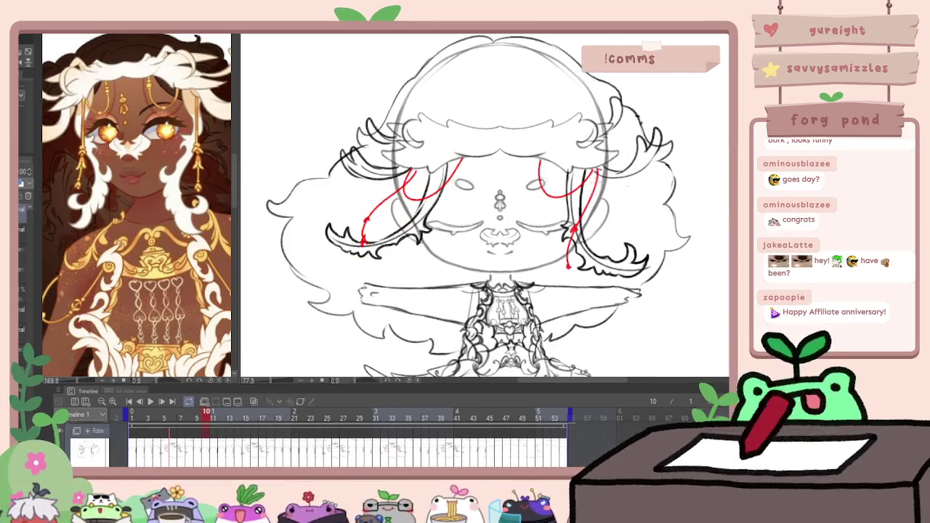
left_click_drag(598, 174, 593, 236)
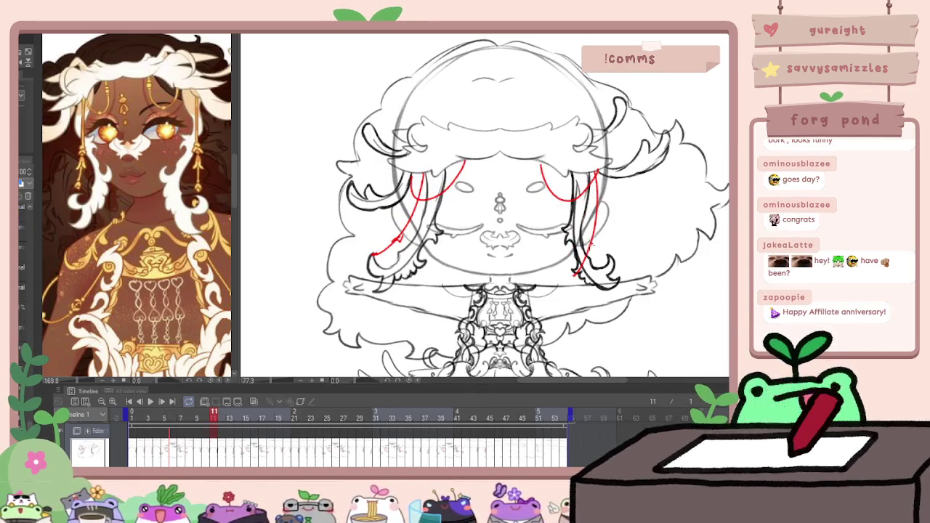
On frame 12, replace the red strokes with a right-eye curve and a strand down the right
key("Right")
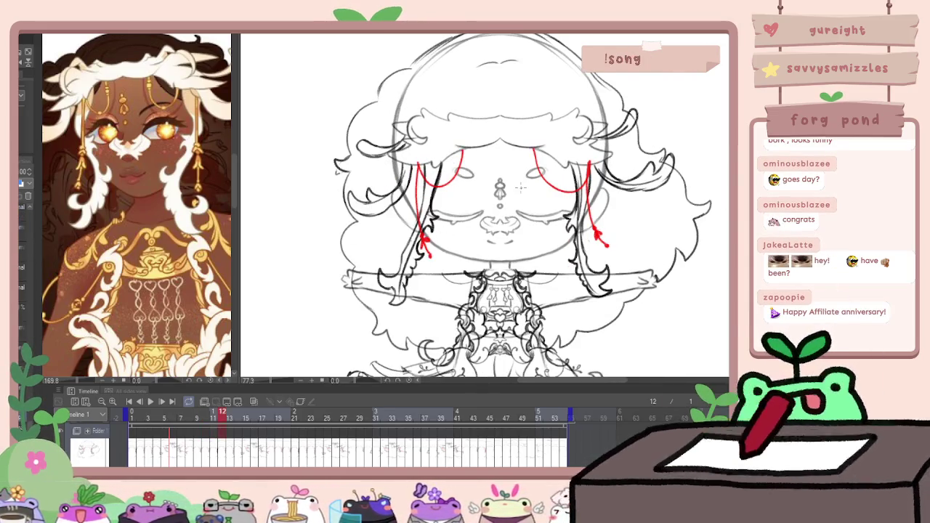
key("Delete")
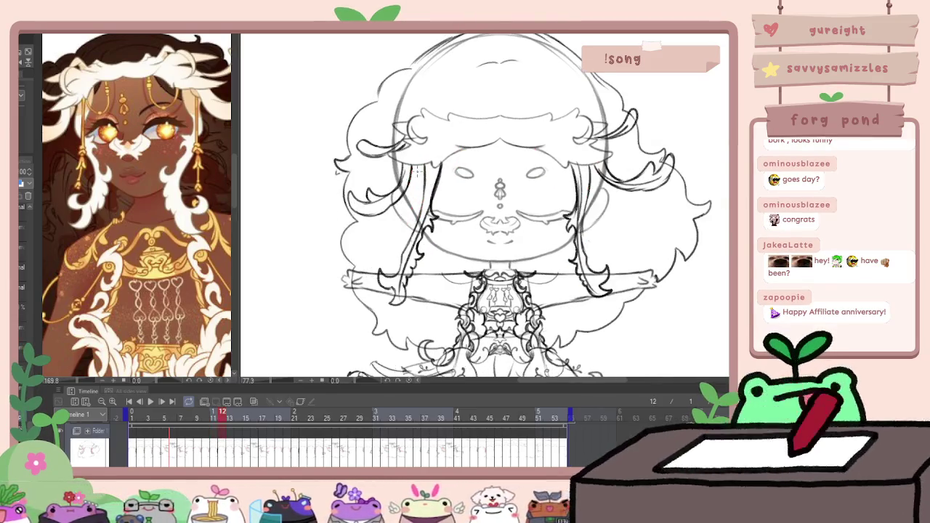
left_click_drag(550, 177, 596, 166)
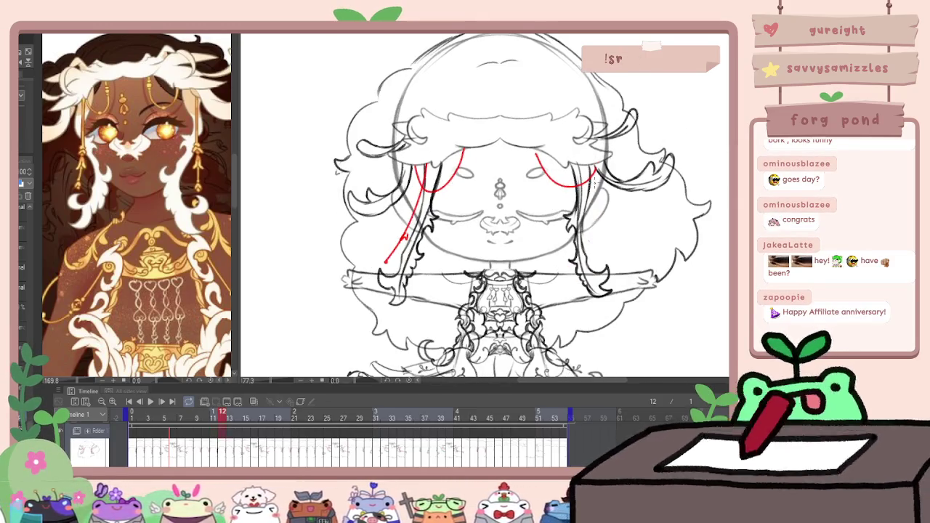
left_click_drag(595, 167, 593, 258)
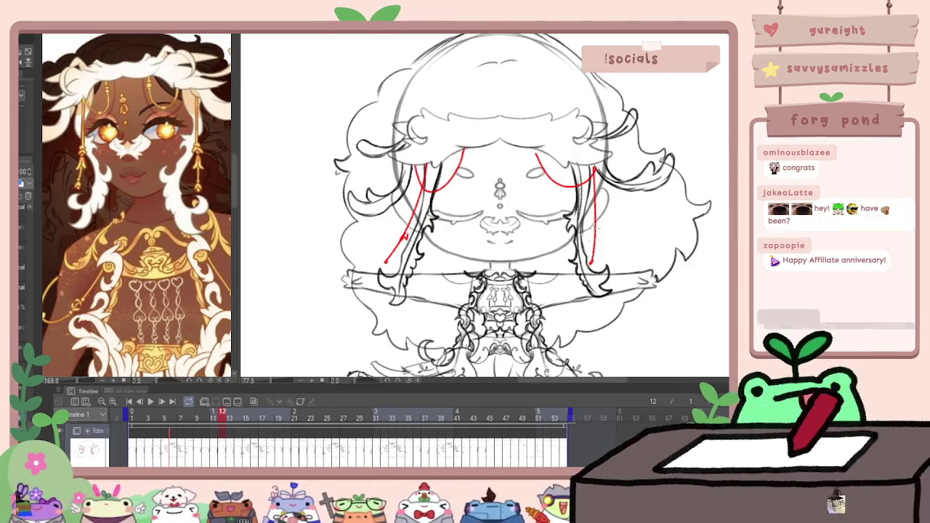
Play the animation to check the motion, then zoom in and draw a red neckline curve
key("Right")
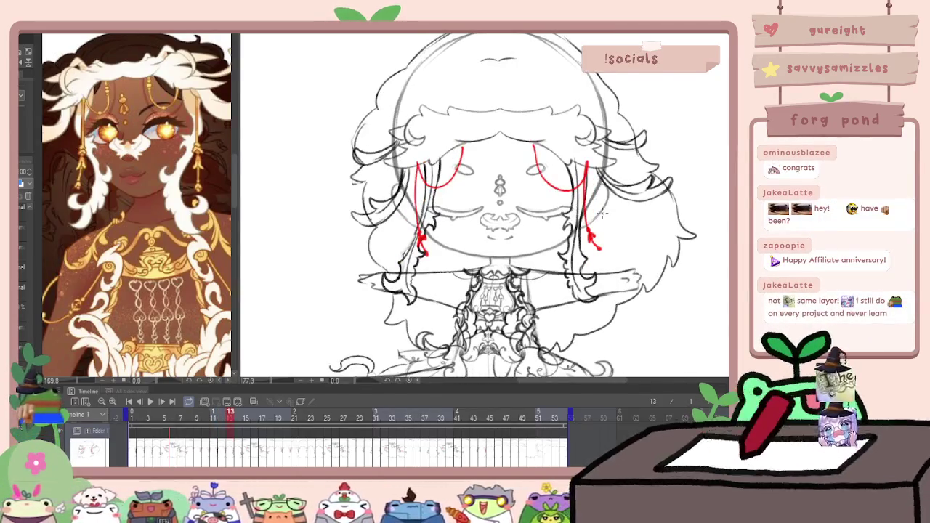
left_click(150, 401)
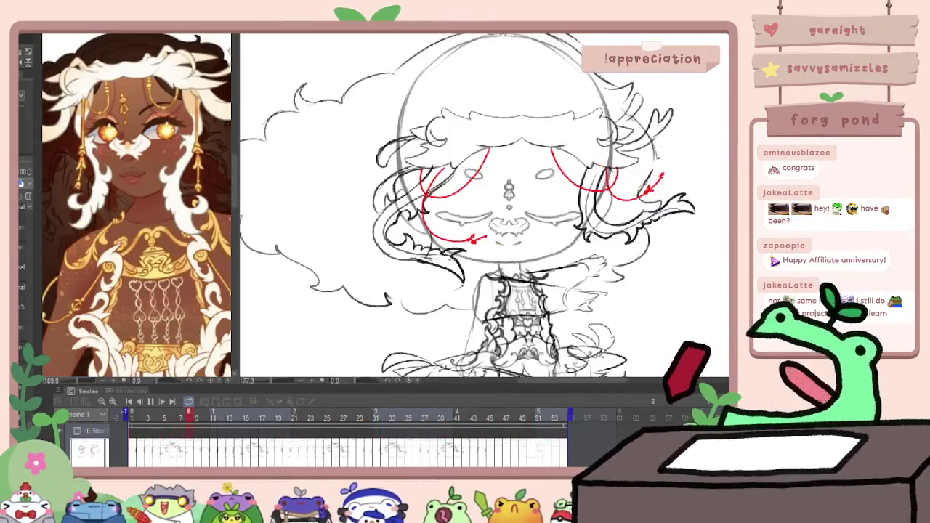
key("space")
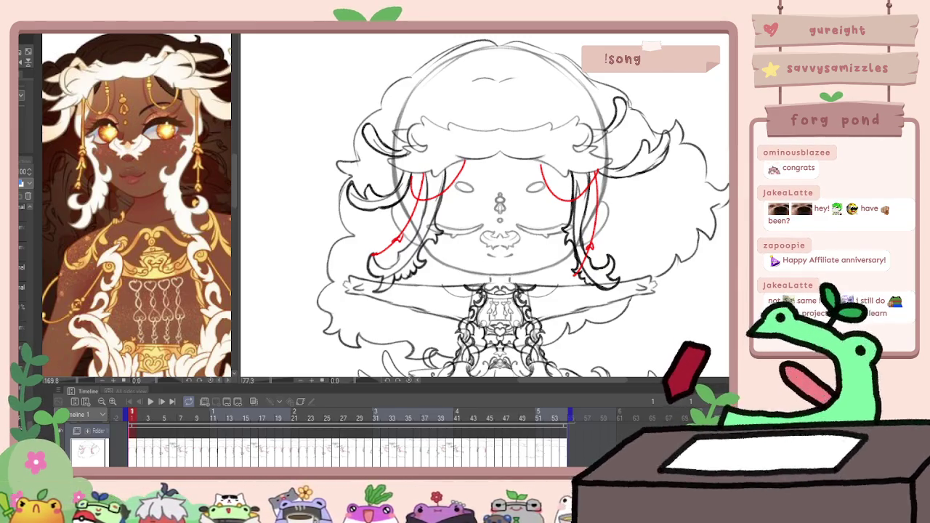
left_click(135, 380)
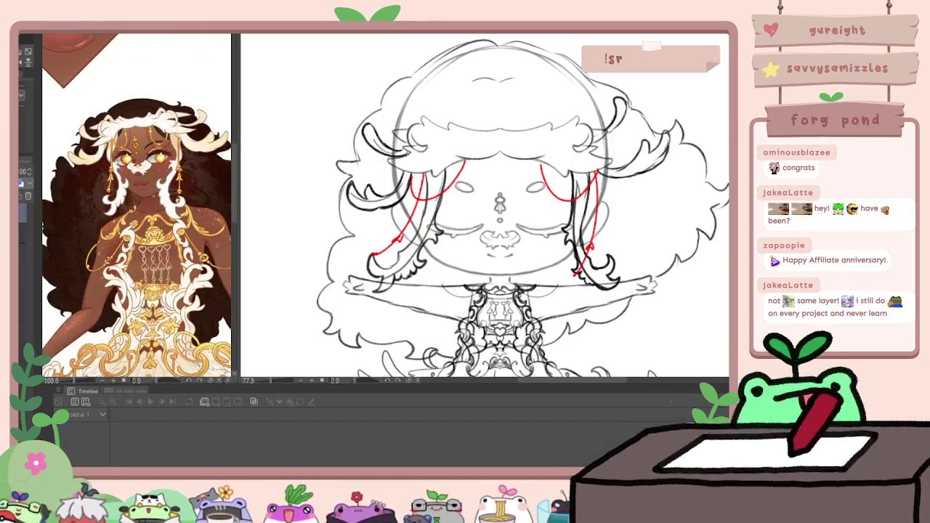
scroll(484, 208, "up", 3)
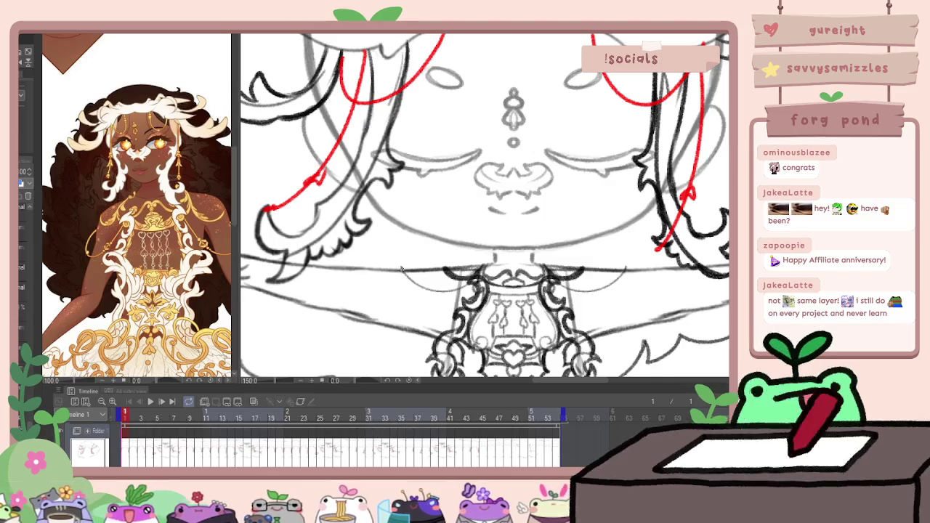
left_click_drag(432, 291, 472, 292)
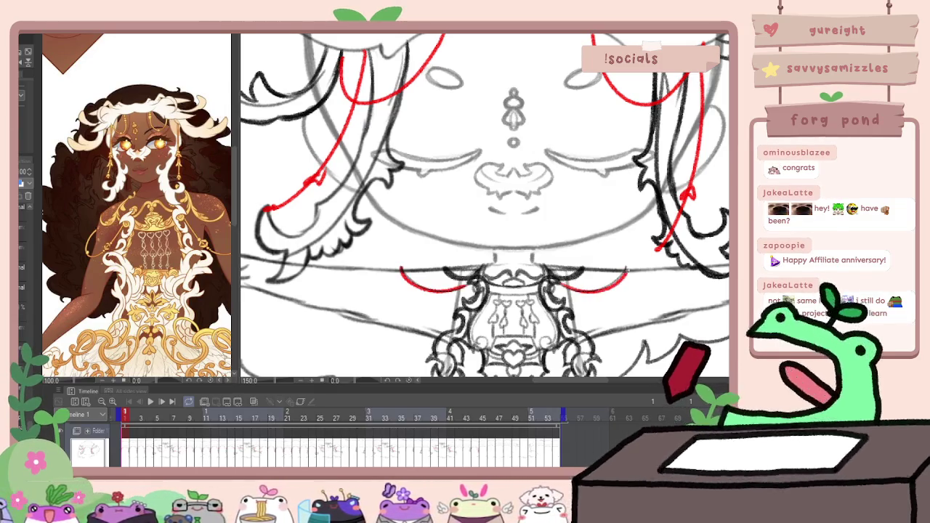
scroll(618, 323, "down", 3)
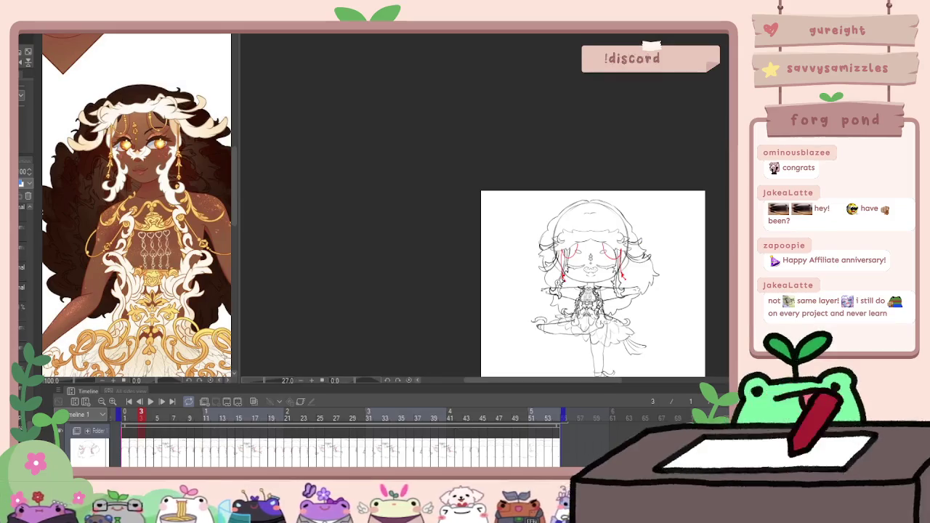
Replay the animation, show the character-sheet reference, then switch to the animal charm sketch document
scroll(618, 324, "down", 5)
left_click(149, 402)
left_click_drag(536, 345, 478, 311)
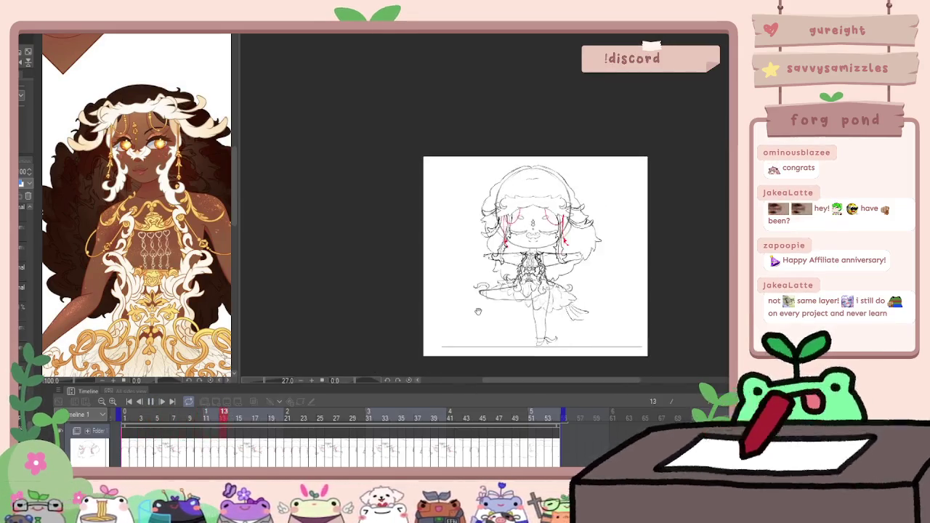
left_click(218, 380)
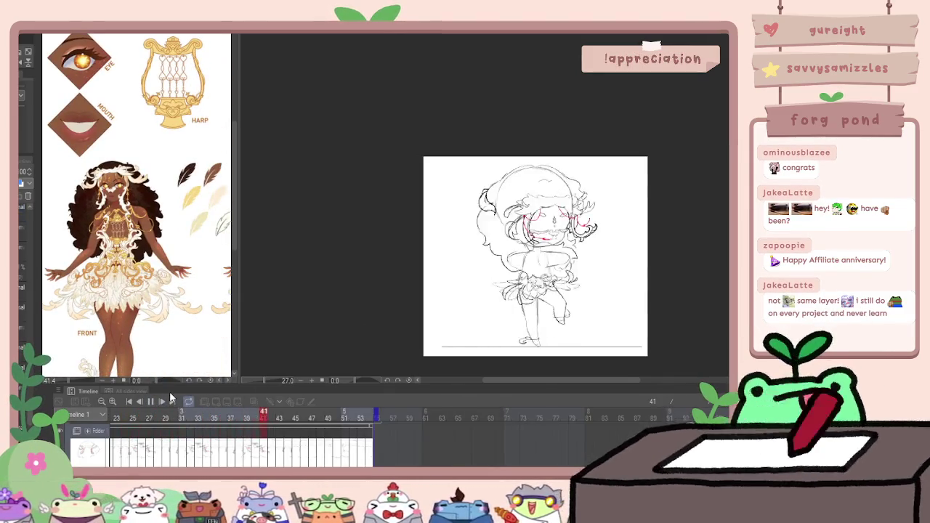
scroll(400, 201, "up", 1)
left_click_drag(450, 242, 359, 186)
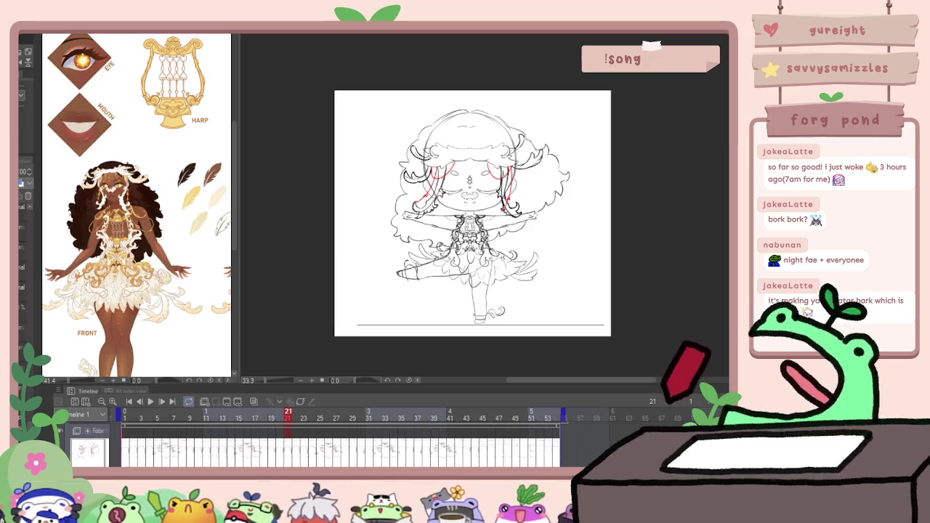
key("ctrl+Tab")
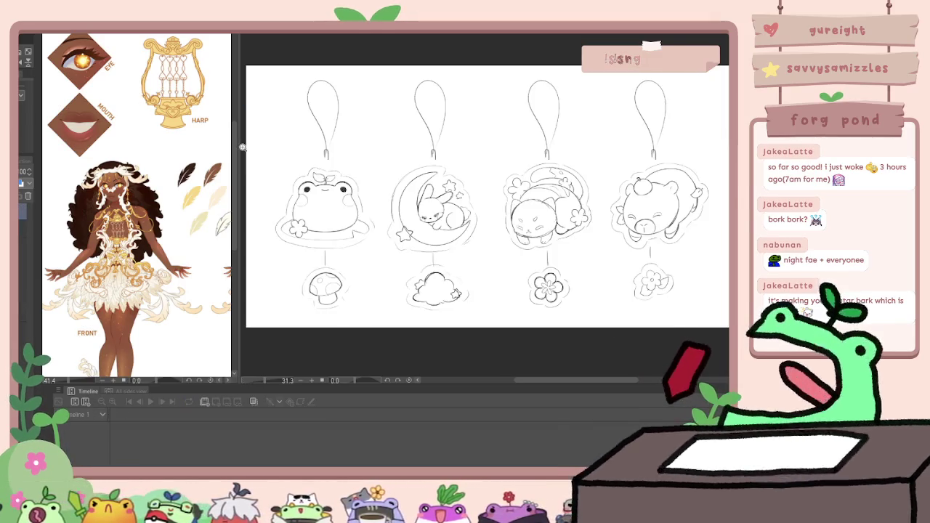
Narrow the reference panel to a thin strip, then zoom in on the bear charm and back out
left_click_drag(237, 150, 65, 151)
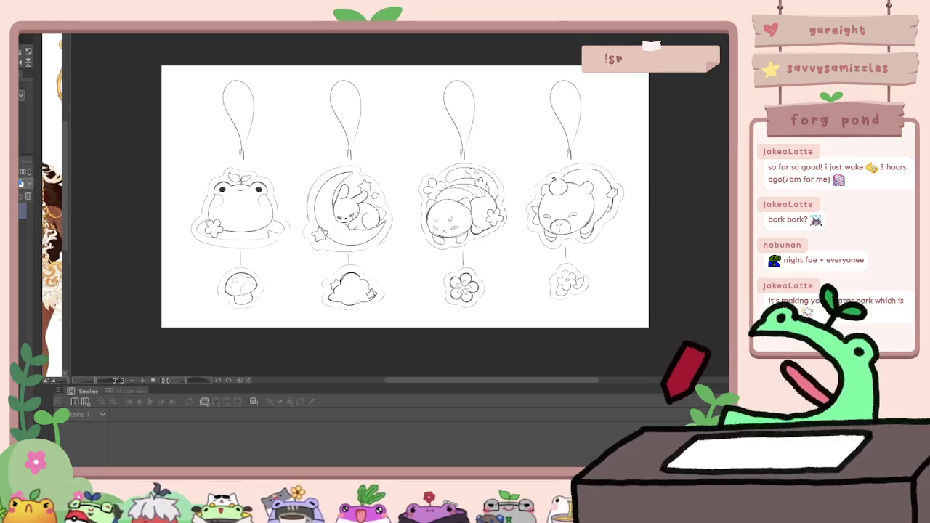
scroll(417, 192, "up", 2)
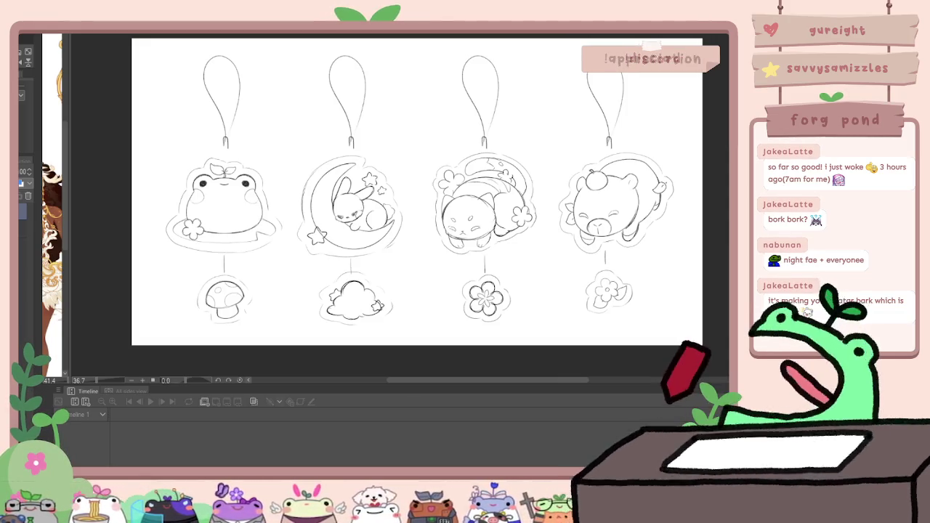
scroll(424, 227, "down", 1)
scroll(424, 228, "up", 5)
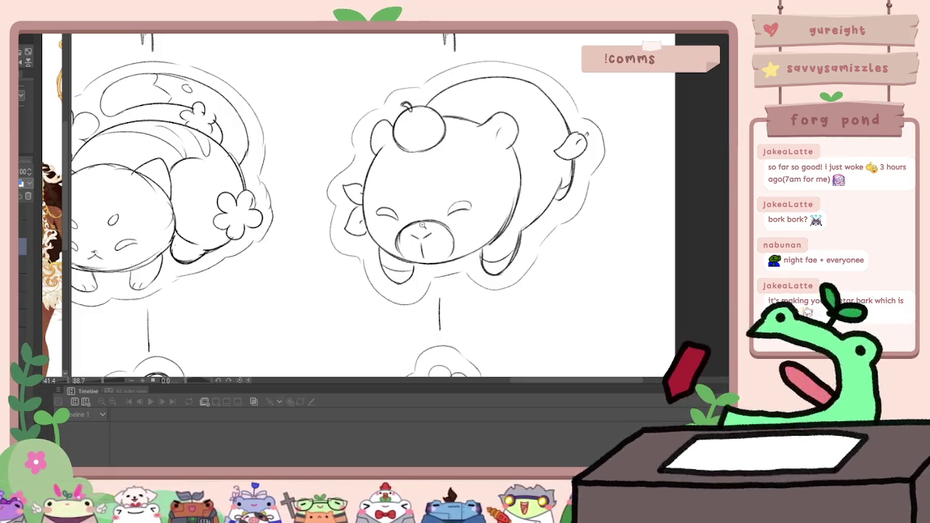
left_click_drag(413, 244, 443, 260)
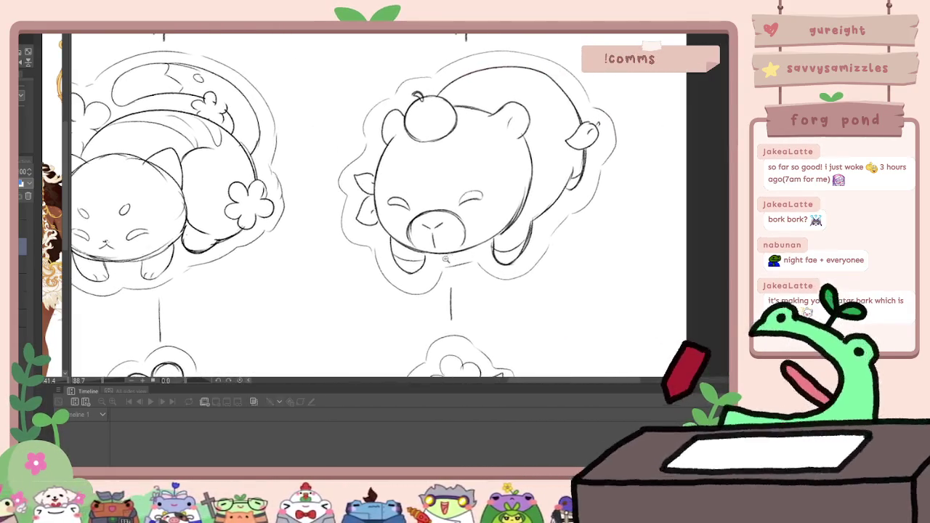
scroll(482, 235, "down", 3)
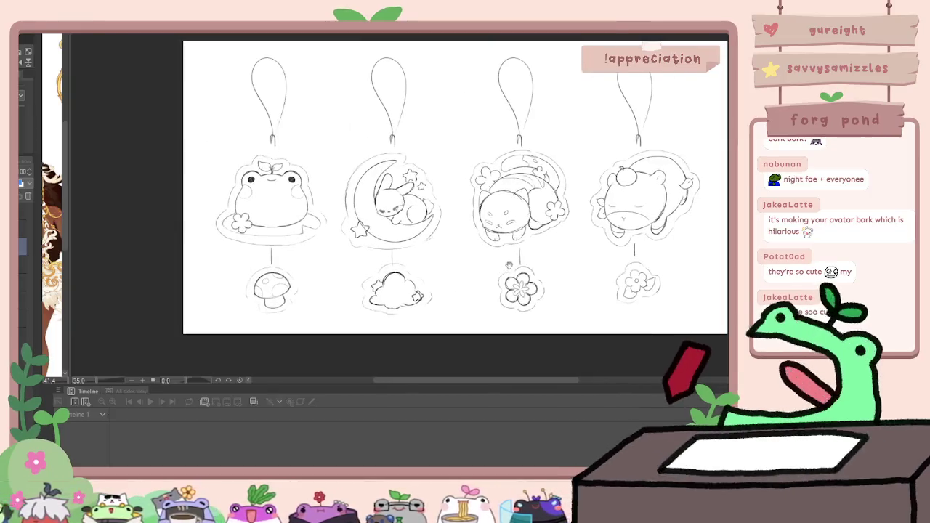
scroll(454, 278, "down", 1)
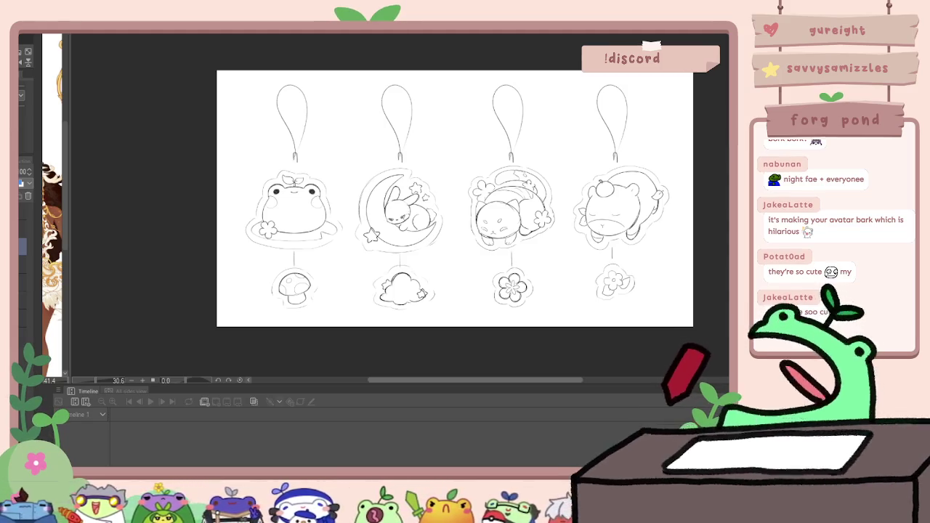
left_click_drag(539, 380, 537, 380)
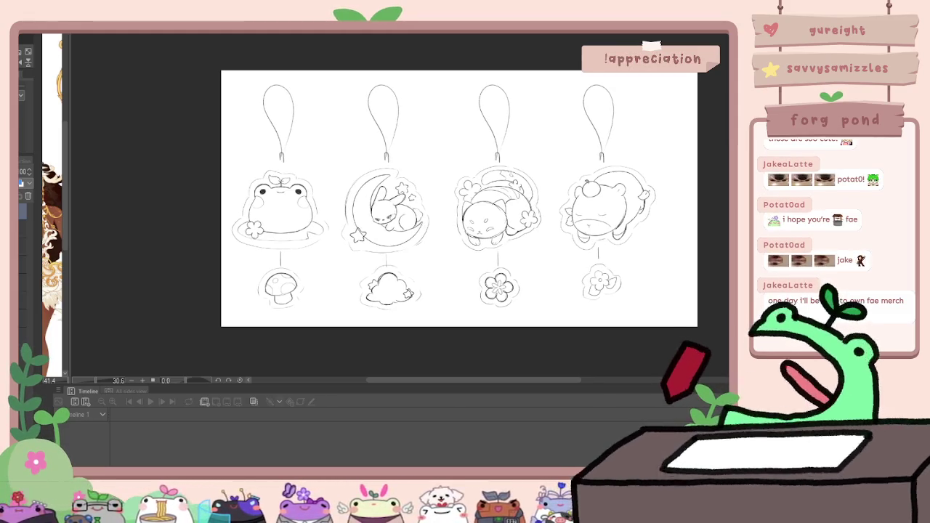
Stretch the charm sheet wider to the right with two Ctrl+T transforms
key("ctrl+t")
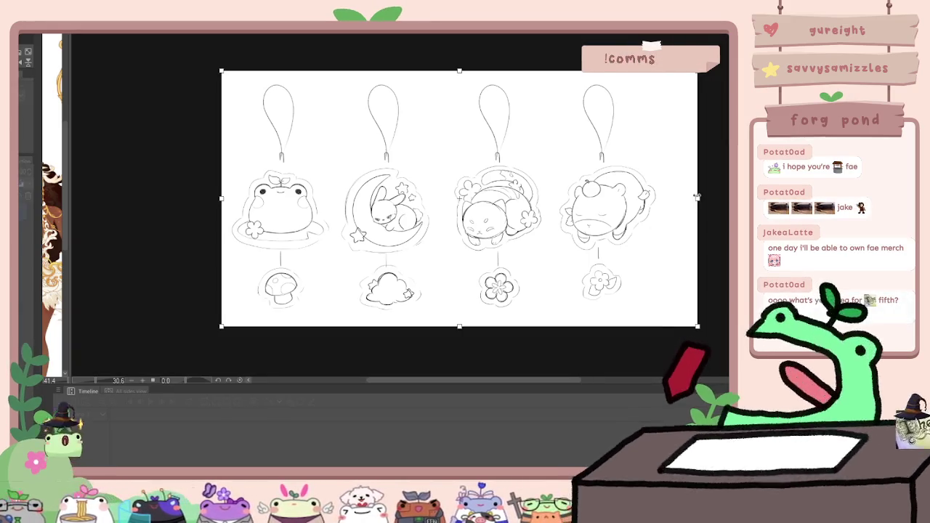
left_click_drag(683, 218, 734, 218)
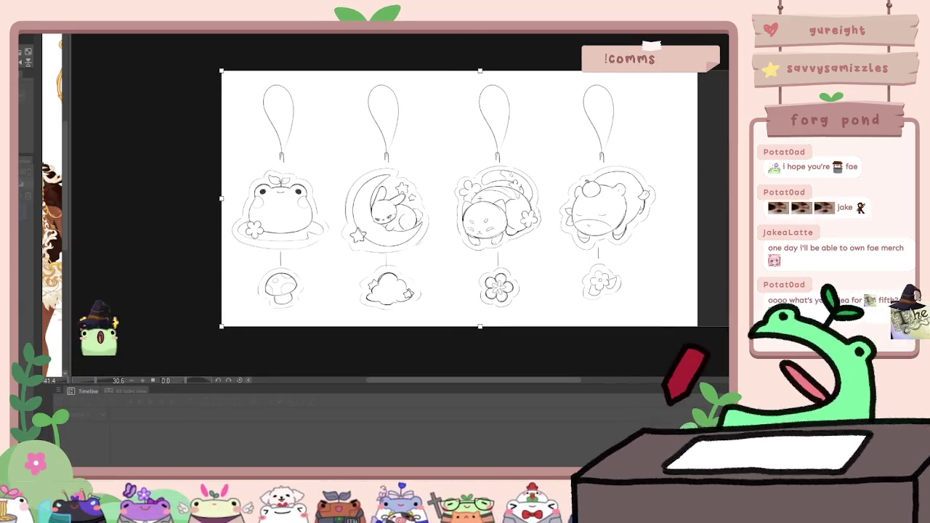
key("Return")
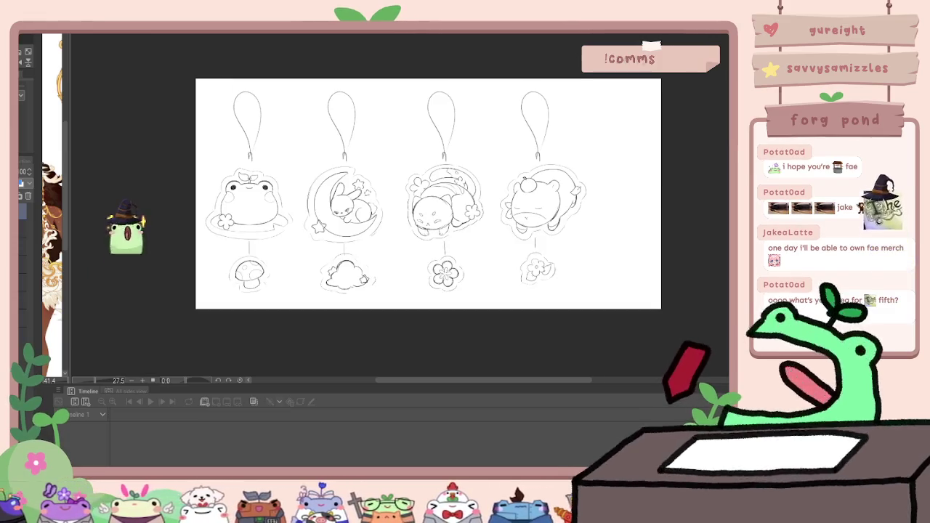
key("ctrl+t")
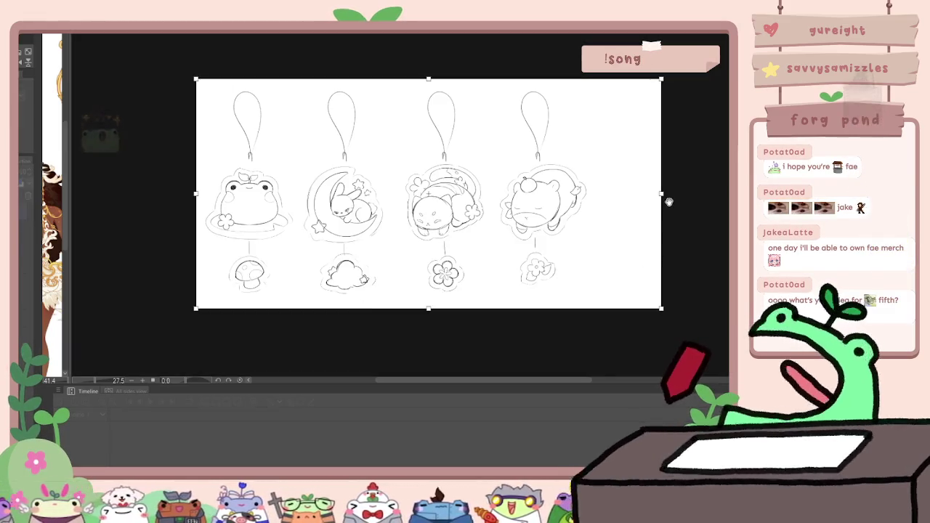
left_click_drag(661, 194, 689, 192)
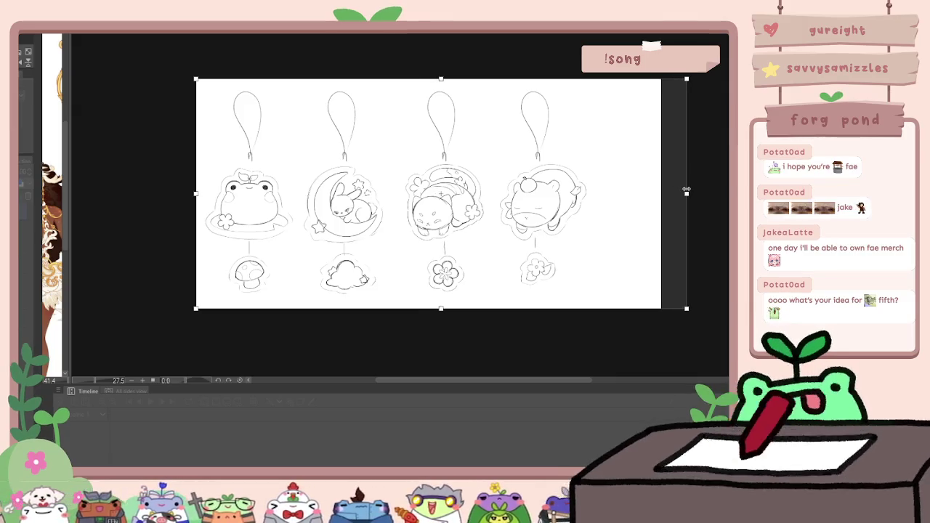
key("Return")
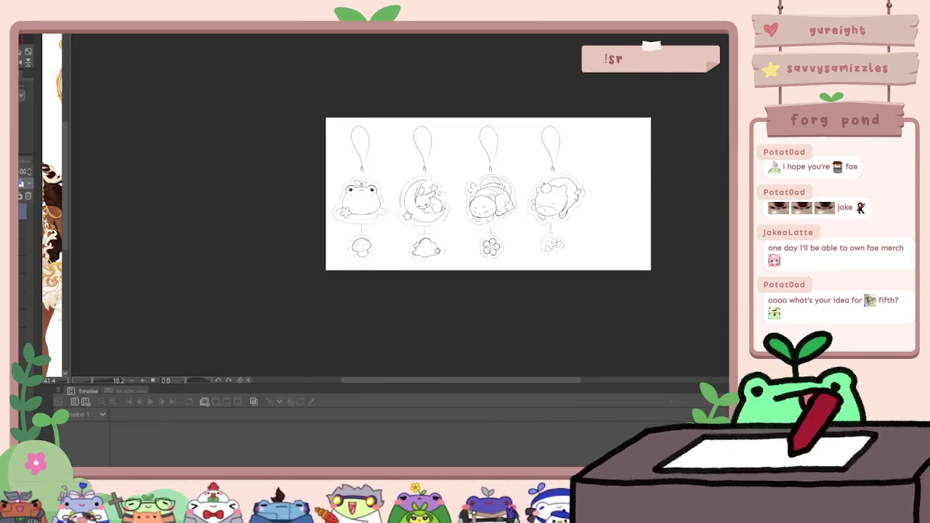
key("ctrl+t")
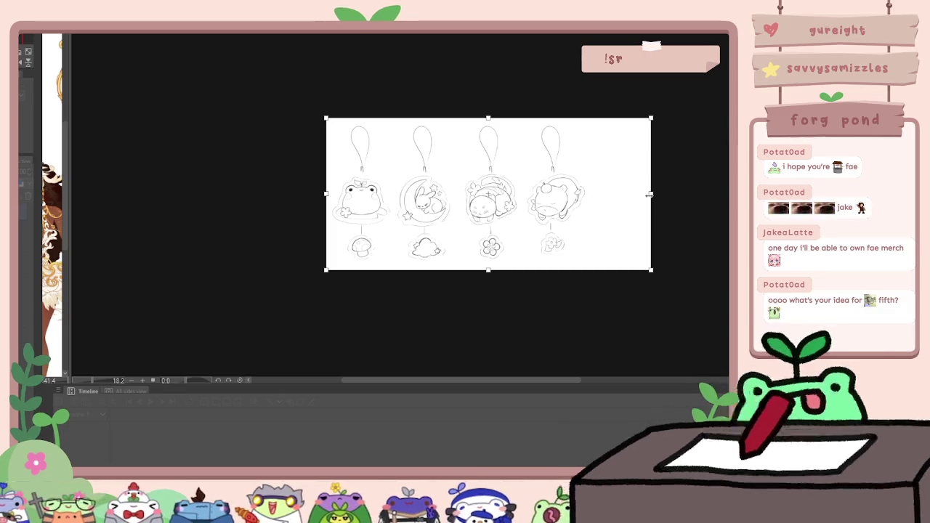
key("Return")
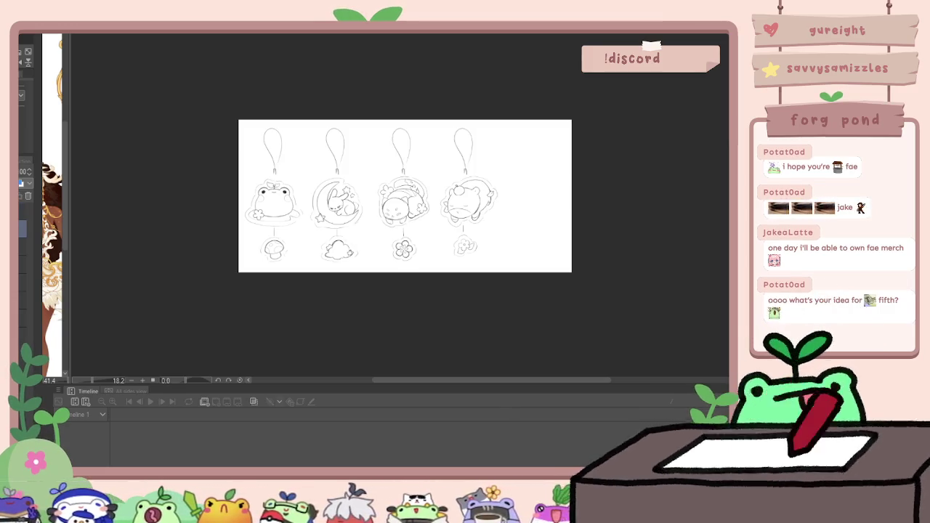
Select the bear charm area and shift the fifth balloon further right
left_click_drag(448, 109, 478, 109)
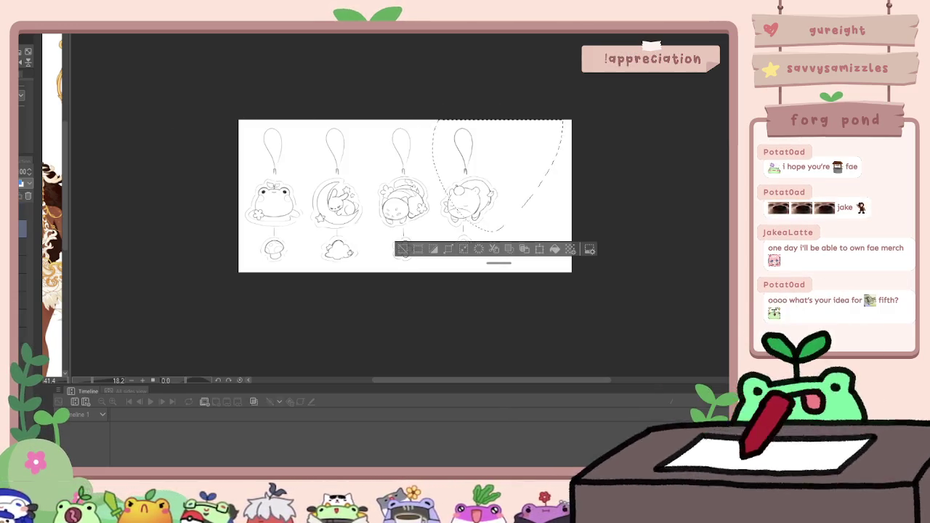
key("ctrl+d")
left_click_drag(456, 153, 497, 153)
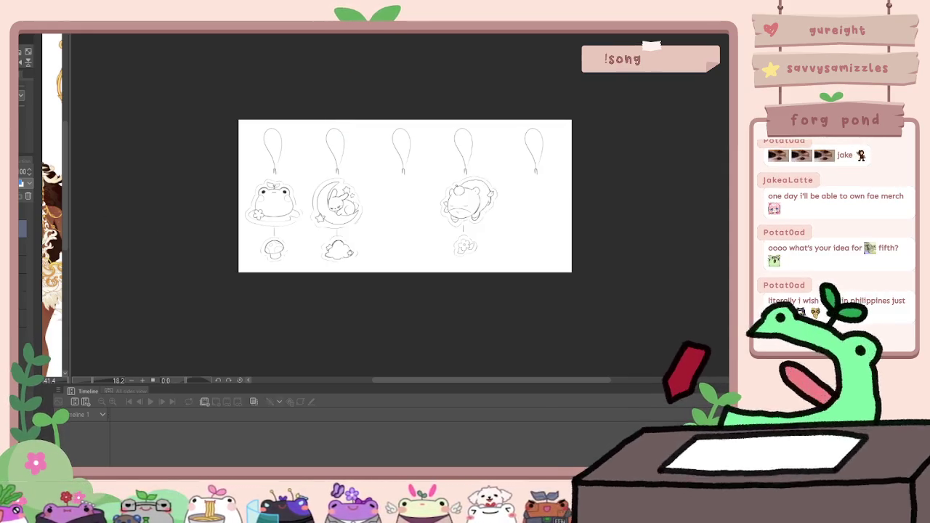
Zoom in on the widened charm sheet to inspect the balloon spacing
scroll(277, 227, "up", 1)
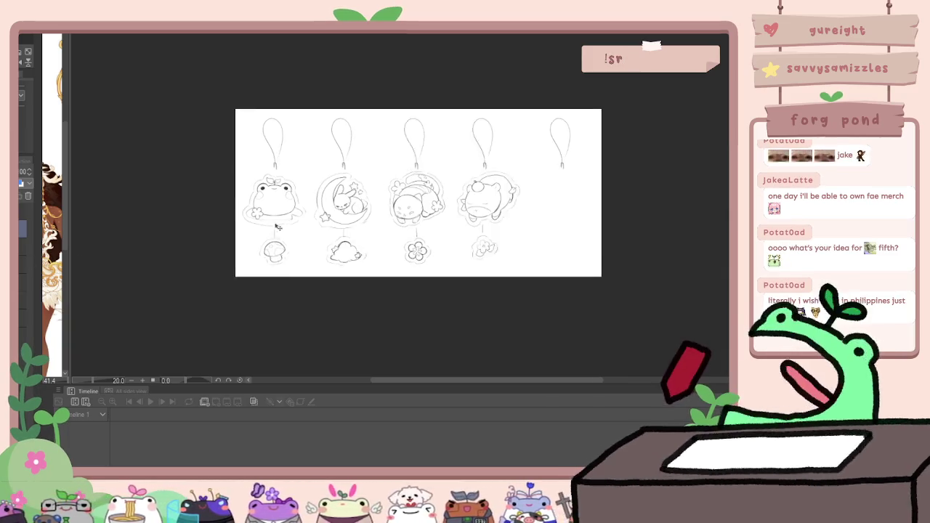
scroll(276, 228, "up", 1)
scroll(255, 215, "up", 1)
scroll(231, 200, "up", 1)
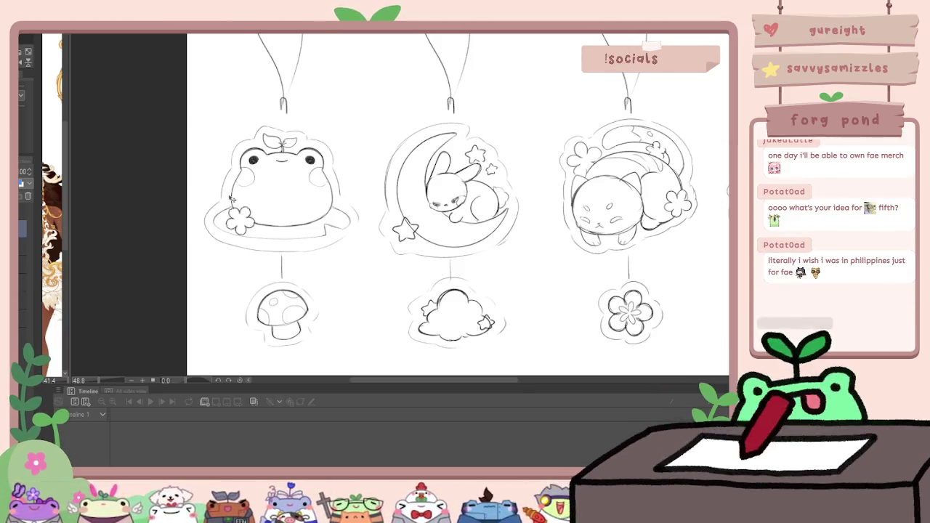
Zoom and pan across the sheet to inspect the moon, cat, bear and frog charms
scroll(232, 199, "up", 1)
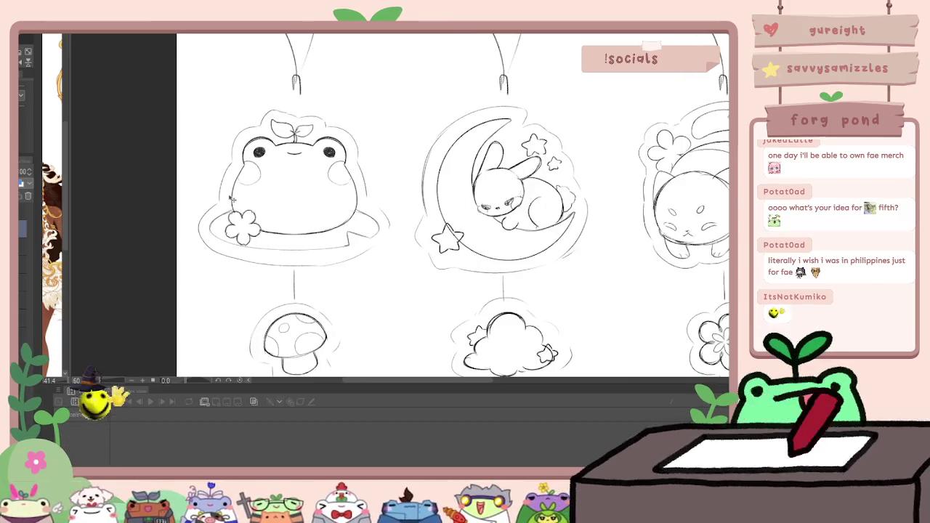
scroll(231, 200, "down", 1)
scroll(459, 227, "up", 1)
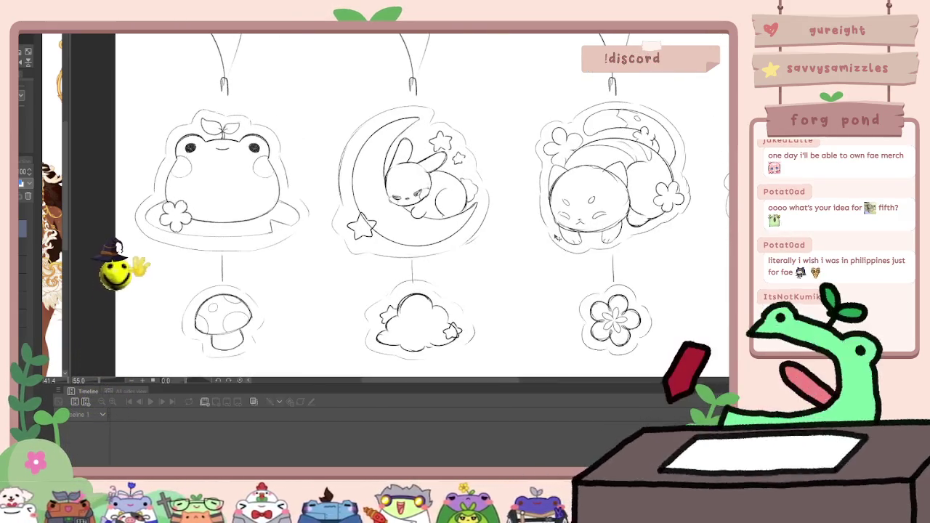
left_click_drag(716, 210, 313, 197)
scroll(507, 205, "down", 1)
scroll(506, 205, "down", 1)
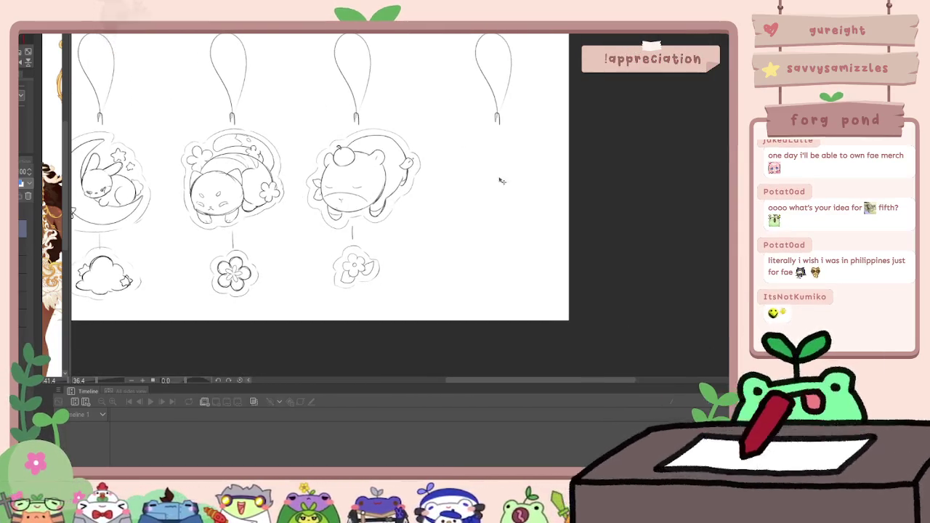
scroll(508, 171, "up", 1)
scroll(509, 176, "up", 1)
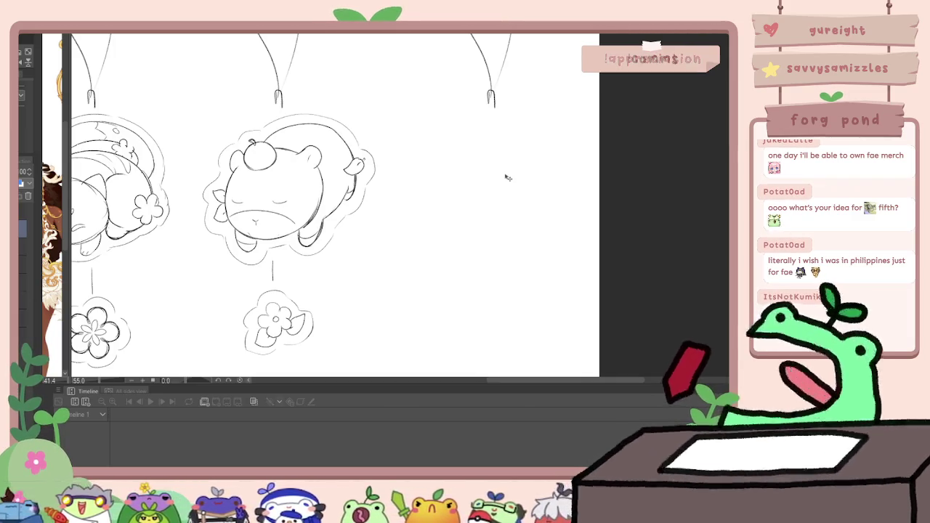
scroll(508, 177, "down", 5)
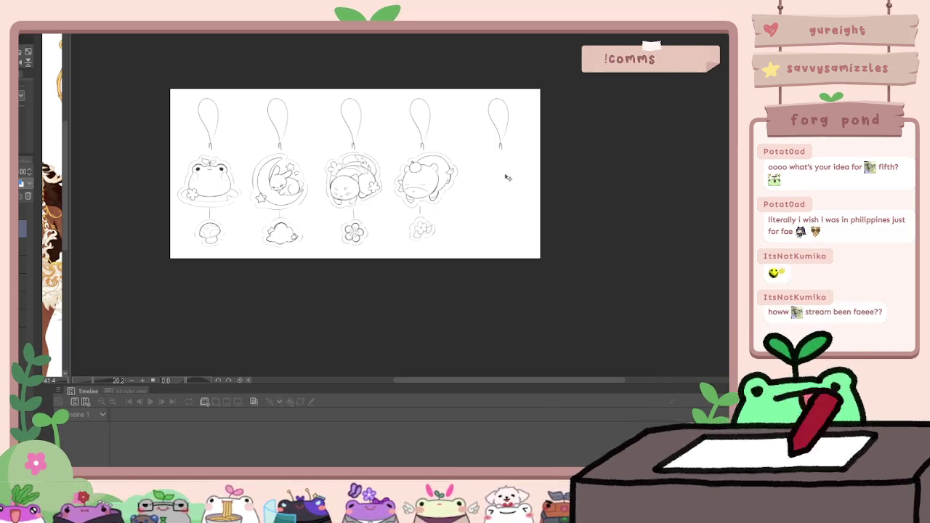
scroll(187, 179, "up", 5)
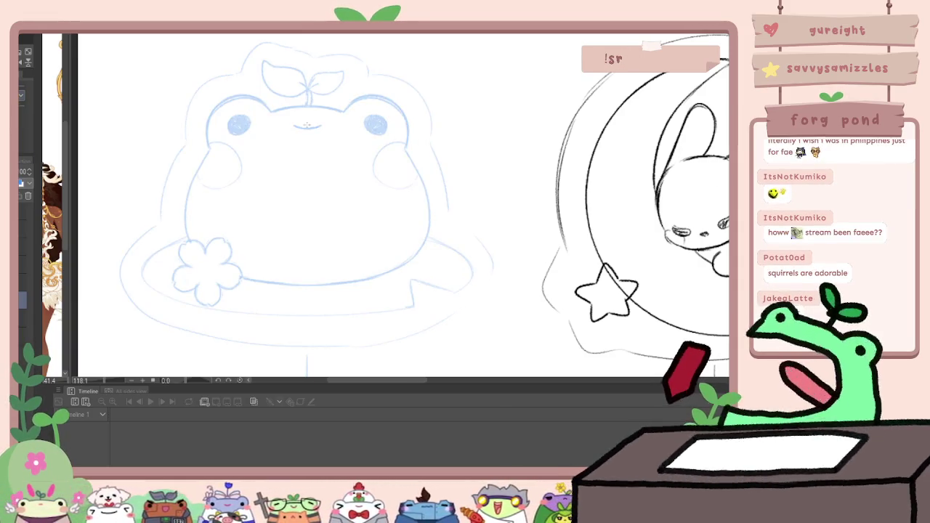
Reshape the line between the frog's eyes with two Ctrl+T transforms
scroll(363, 98, "up", 5)
scroll(268, 289, "down", 5)
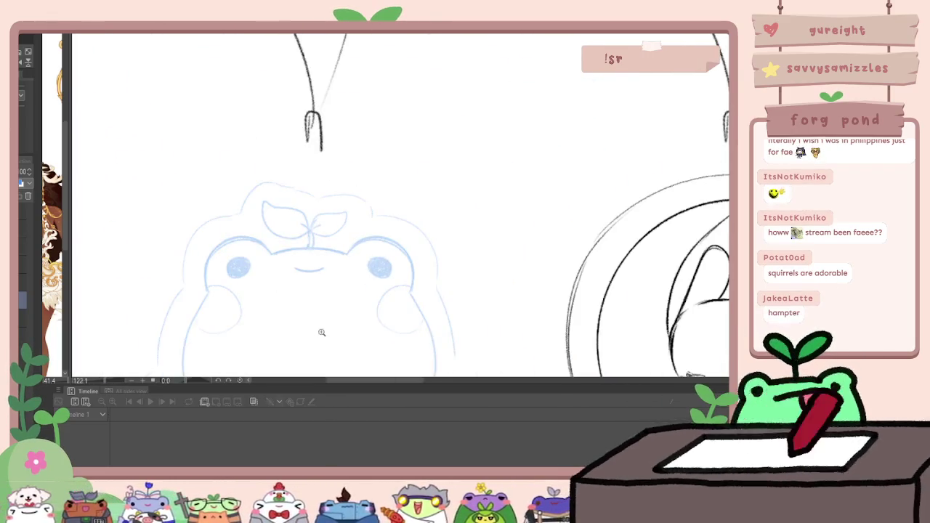
scroll(326, 339, "down", 3)
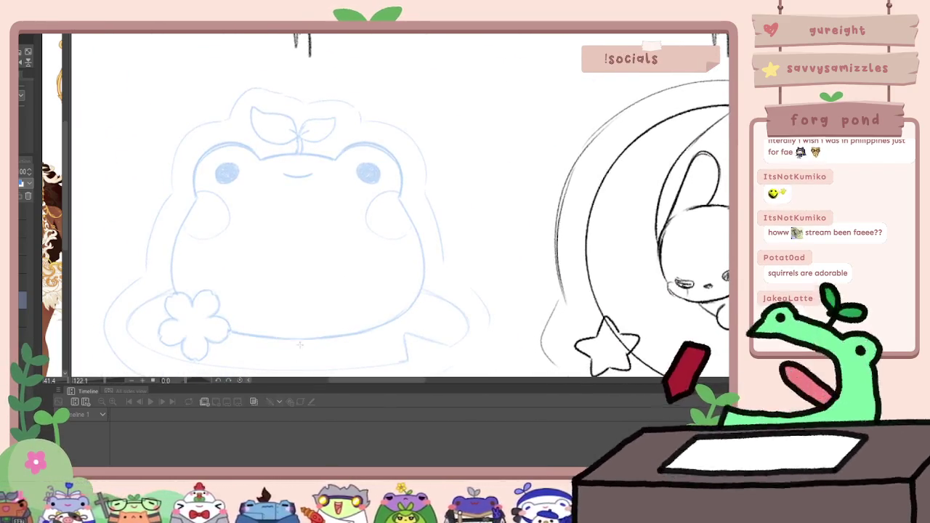
scroll(300, 223, "up", 3)
scroll(296, 217, "down", 1)
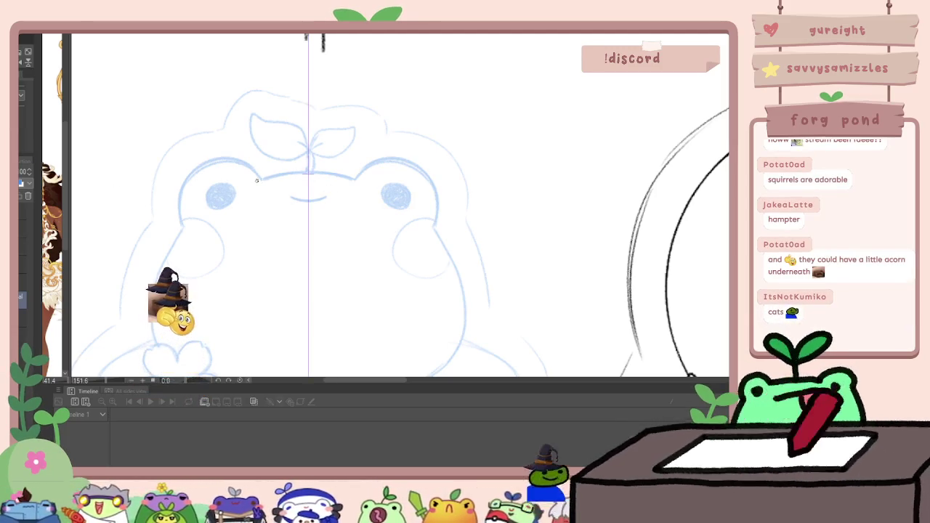
key("ctrl+t")
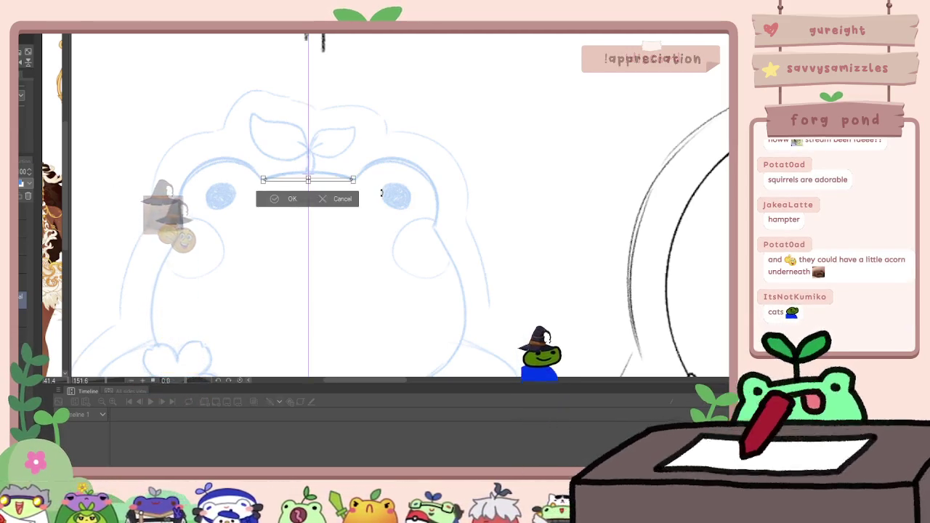
key("Return")
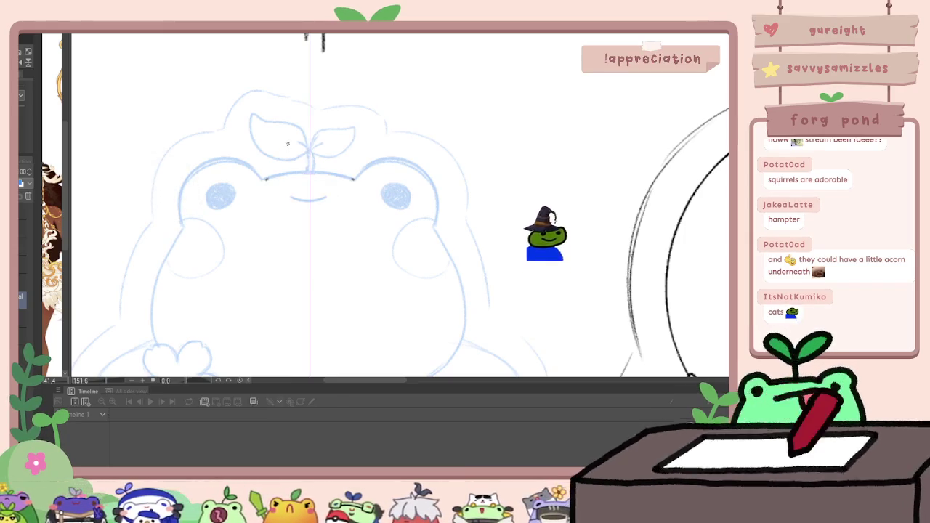
key("ctrl+t")
key("Return")
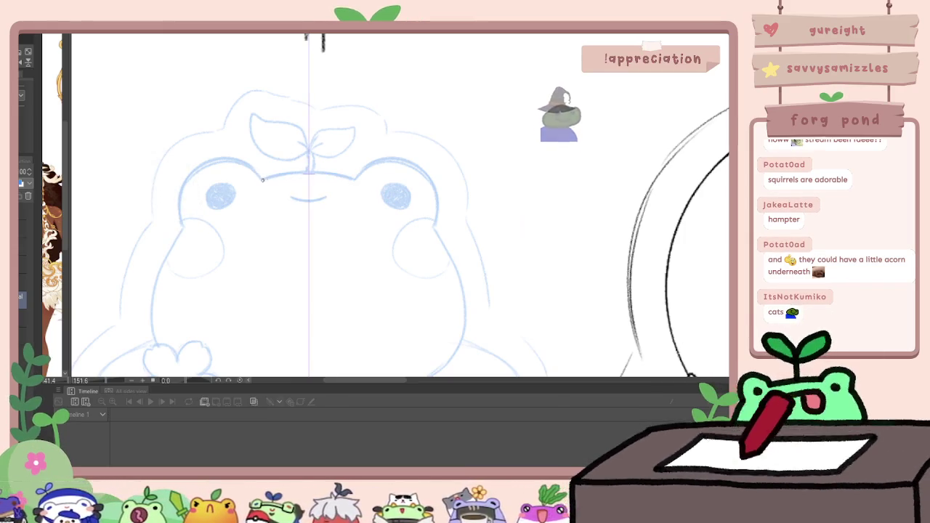
left_click_drag(263, 179, 355, 179)
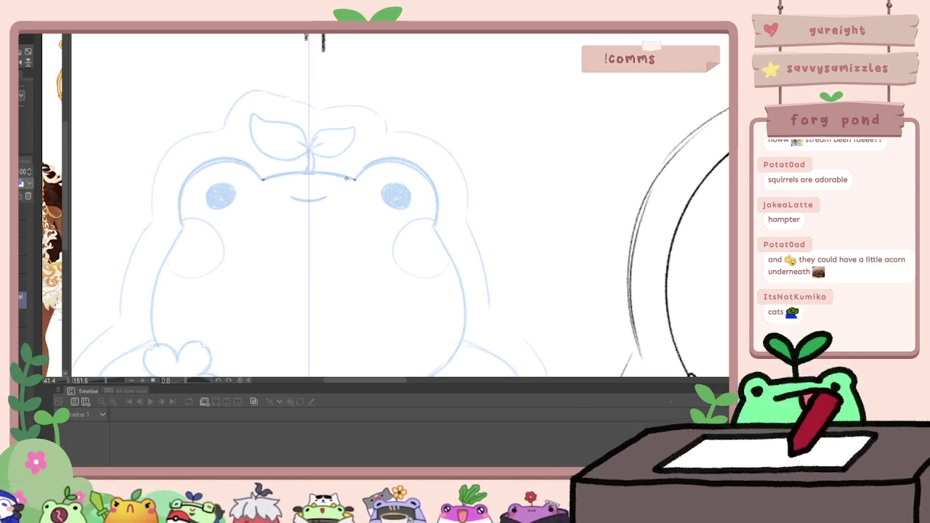
Bring the bunny and cat sketches into view and zoom in
scroll(346, 177, "down", 3)
mouse_move(542, 251)
left_mouse_down()
mouse_move(288, 251)
mouse_move(95, 222)
left_mouse_up()
scroll(462, 232, "up", 2)
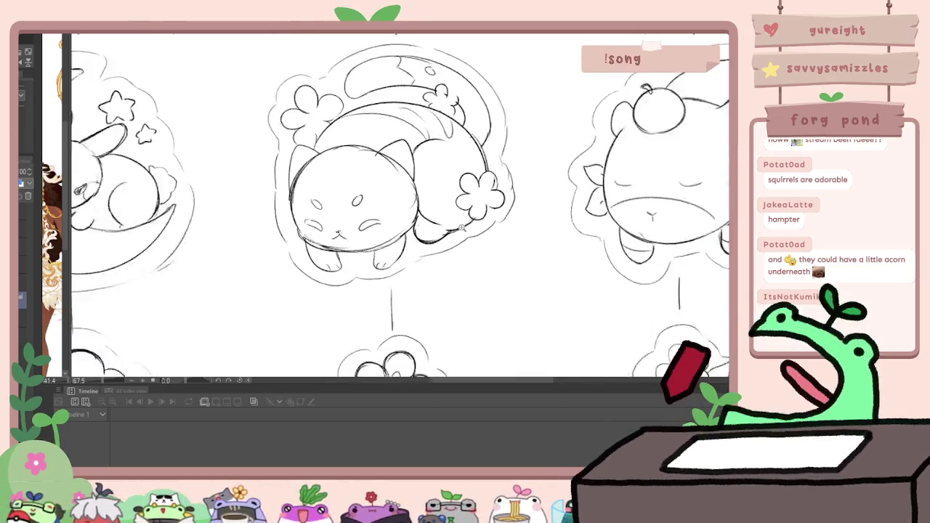
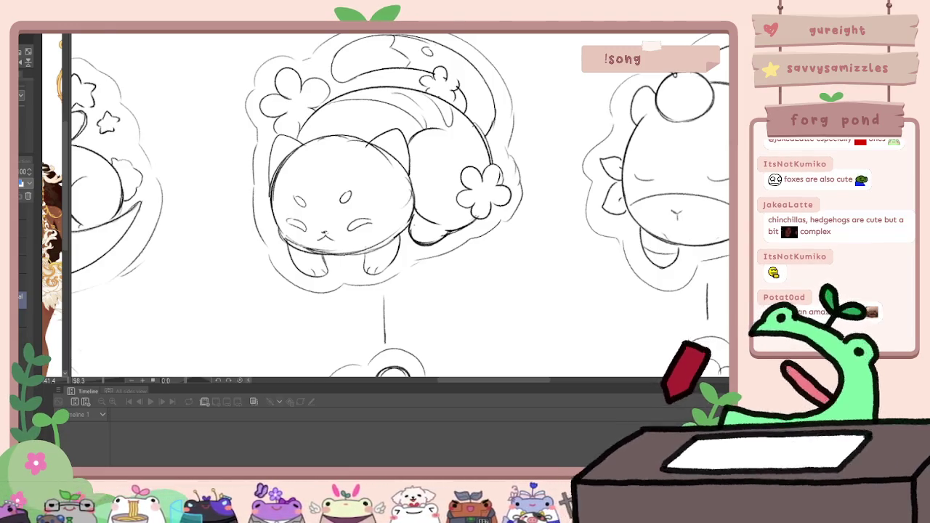
Ink mirrored black arcs over the tops of both of the frog's eye bumps
scroll(400, 204, "down", 3)
scroll(400, 203, "down", 2)
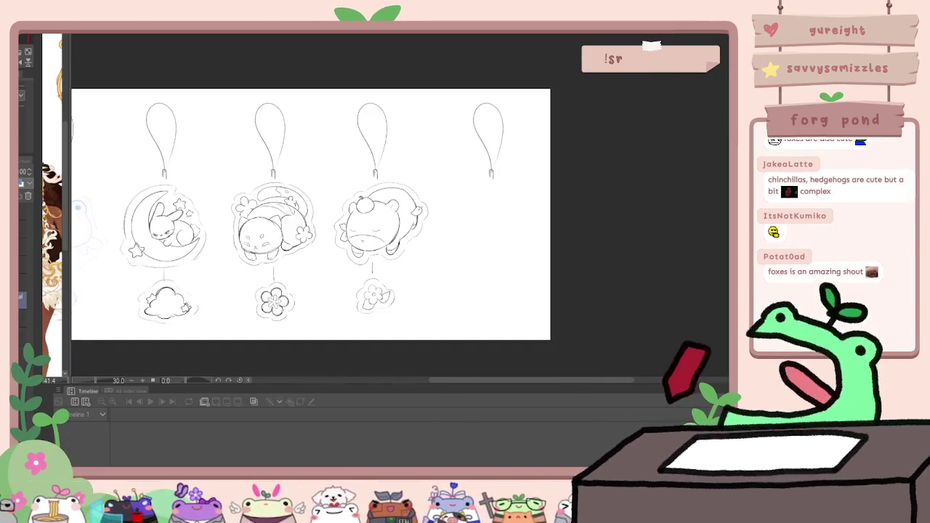
left_click_drag(170, 233, 424, 233)
scroll(424, 234, "up", 2)
scroll(414, 218, "up", 2)
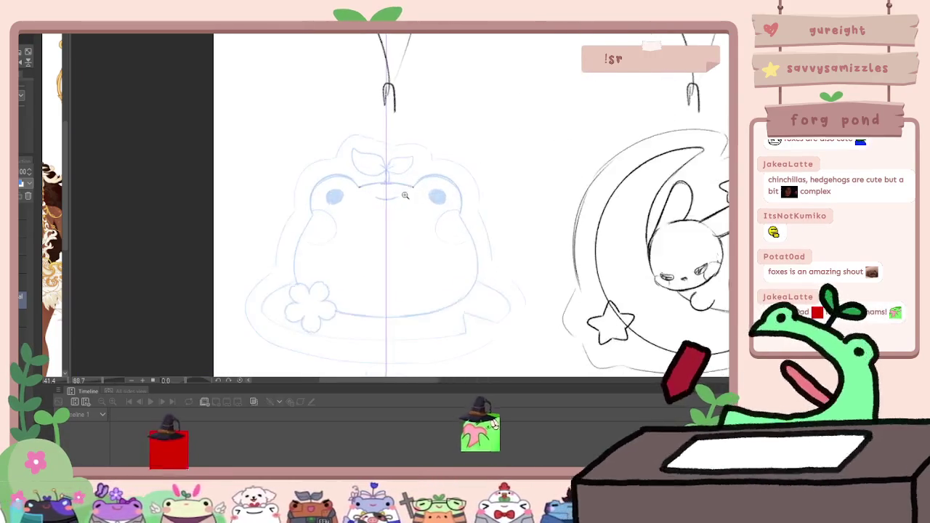
scroll(404, 203, "up", 2)
scroll(396, 191, "up", 1)
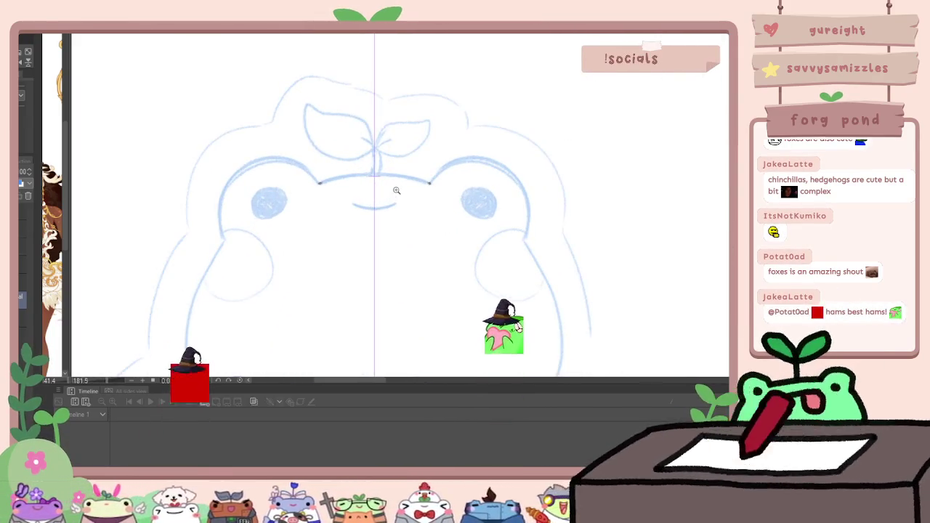
scroll(303, 197, "up", 2)
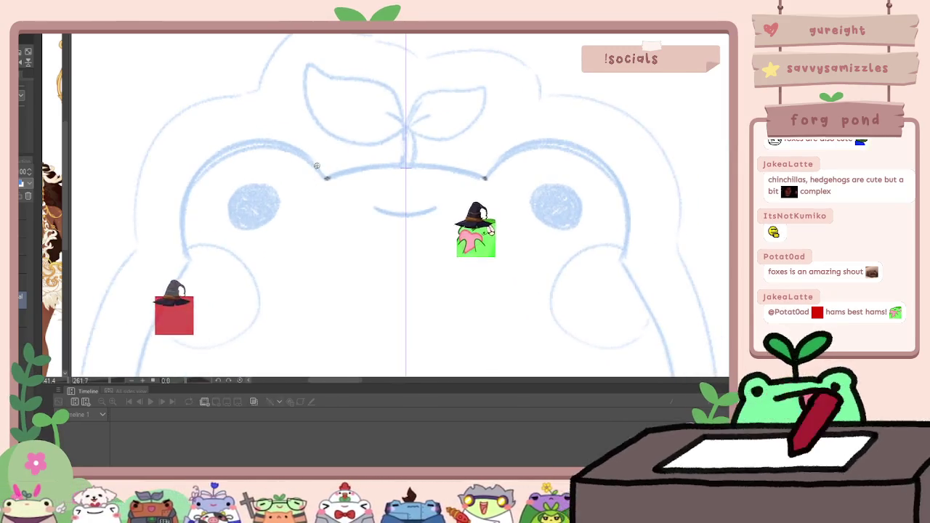
left_click_drag(187, 258, 320, 175)
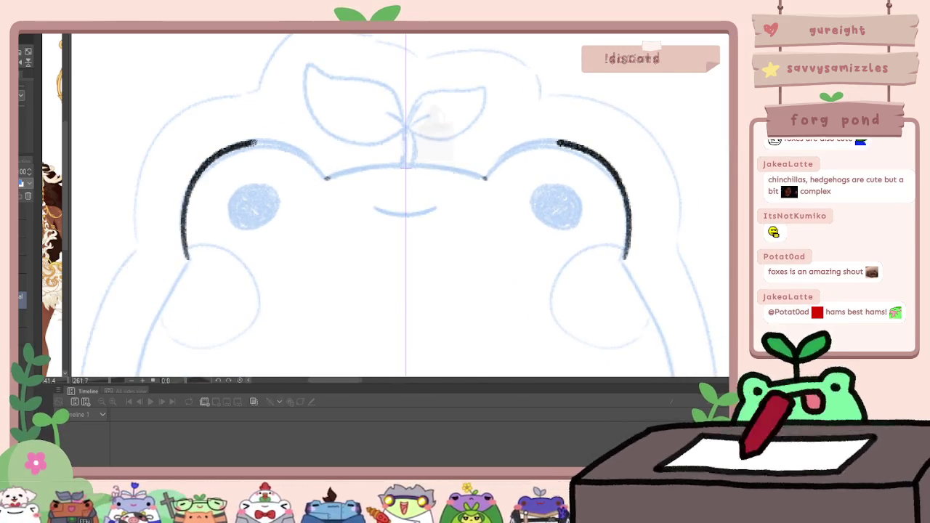
Replace the stray stroke with a mirrored black head outline between the frog's eye bumps
key("ctrl+z")
mouse_move(186, 256)
left_mouse_down()
mouse_move(197, 176)
mouse_move(302, 151)
mouse_move(323, 175)
mouse_move(406, 169)
left_mouse_up()
scroll(446, 169, "down", 5)
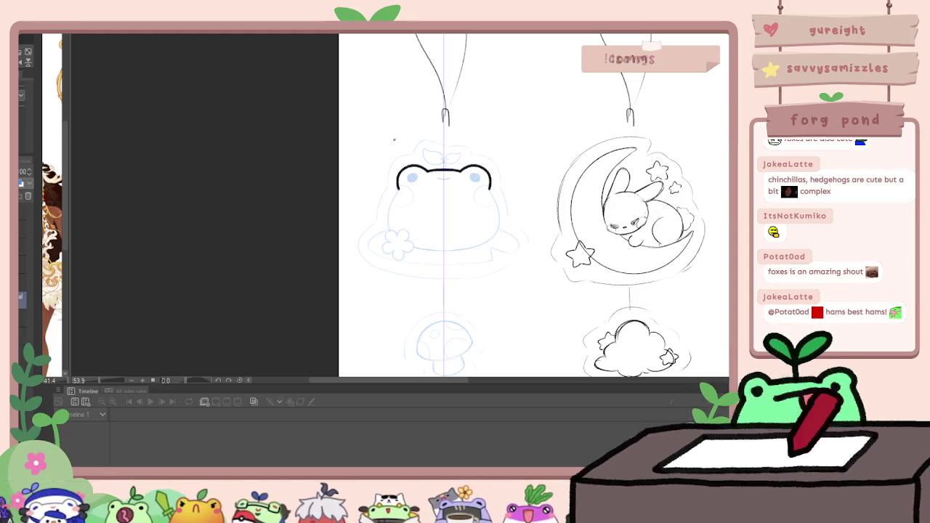
scroll(443, 174, "down", 3)
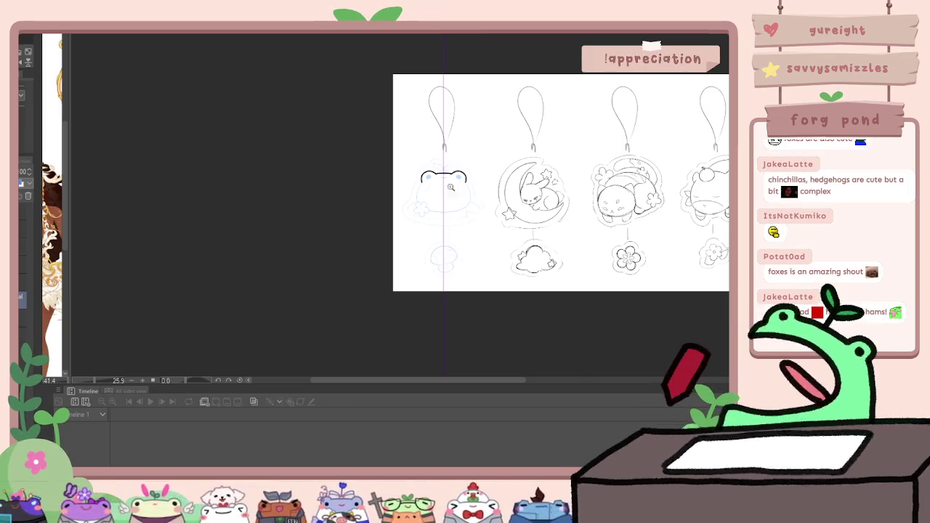
scroll(445, 181, "up", 5)
scroll(450, 102, "up", 1)
key("ctrl+z")
Try head arcs and mirrored body-side strokes, then undo them and the head-top outline
left_click_drag(383, 131, 503, 129)
mouse_move(385, 122)
left_mouse_down()
mouse_move(286, 156)
mouse_move(384, 128)
left_mouse_up()
key("ctrl+z")
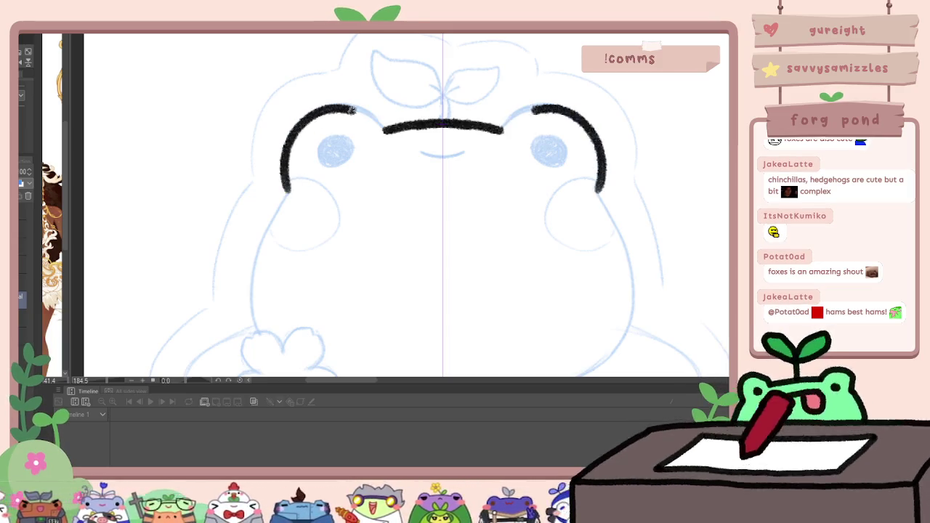
left_click_drag(298, 161, 349, 341)
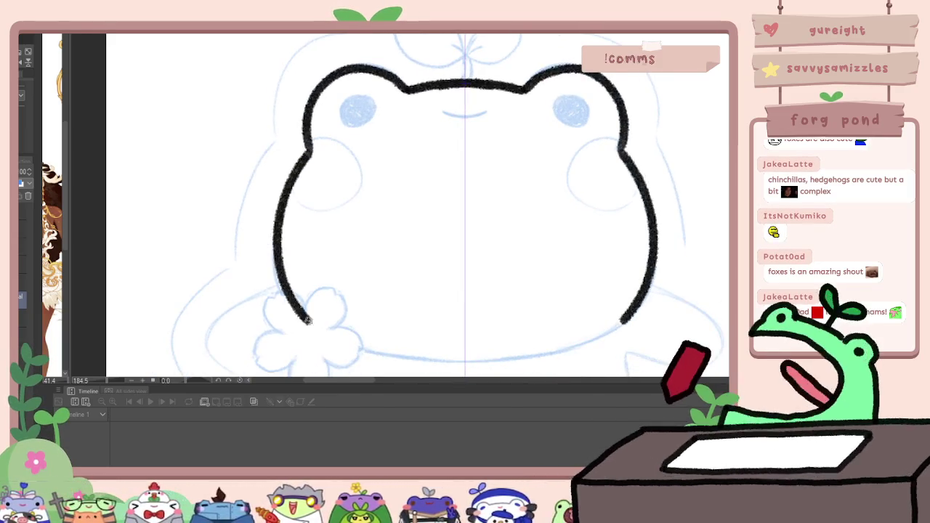
key("ctrl+z")
left_click_drag(290, 86, 439, 291)
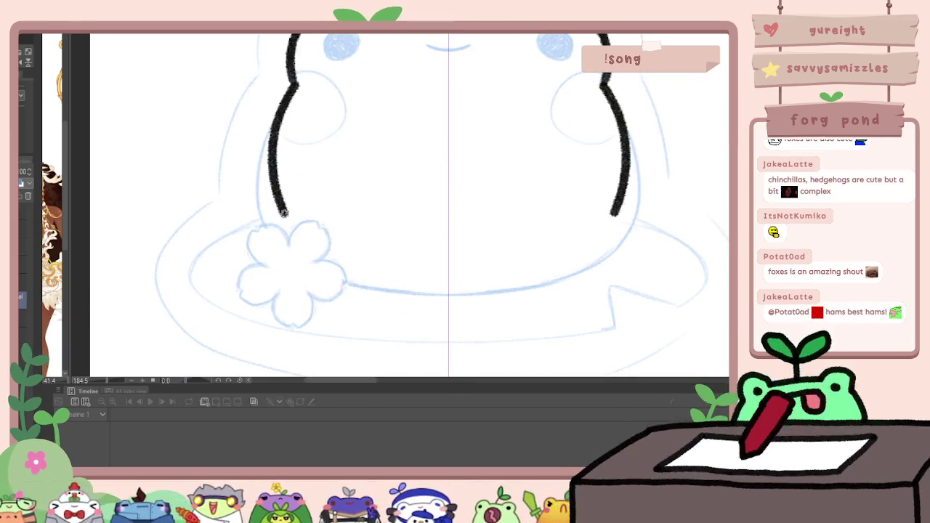
key("ctrl+z")
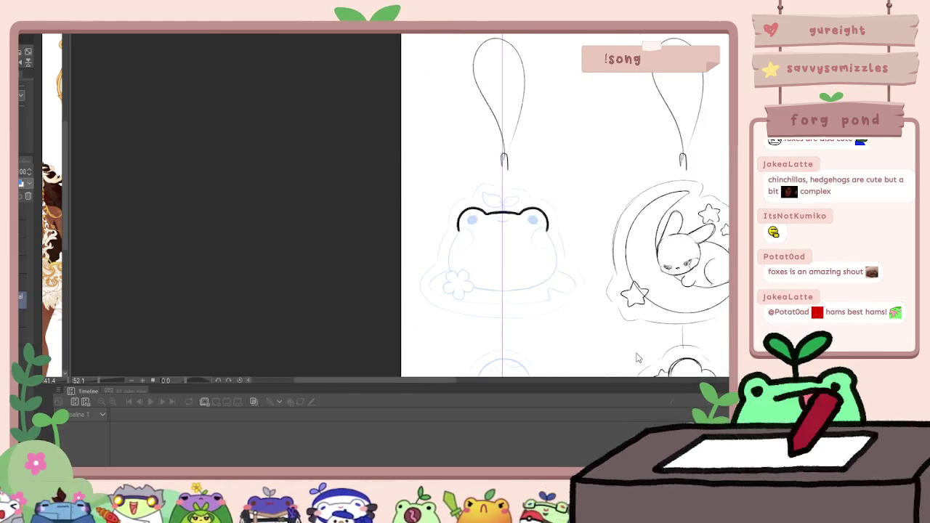
left_click(561, 294)
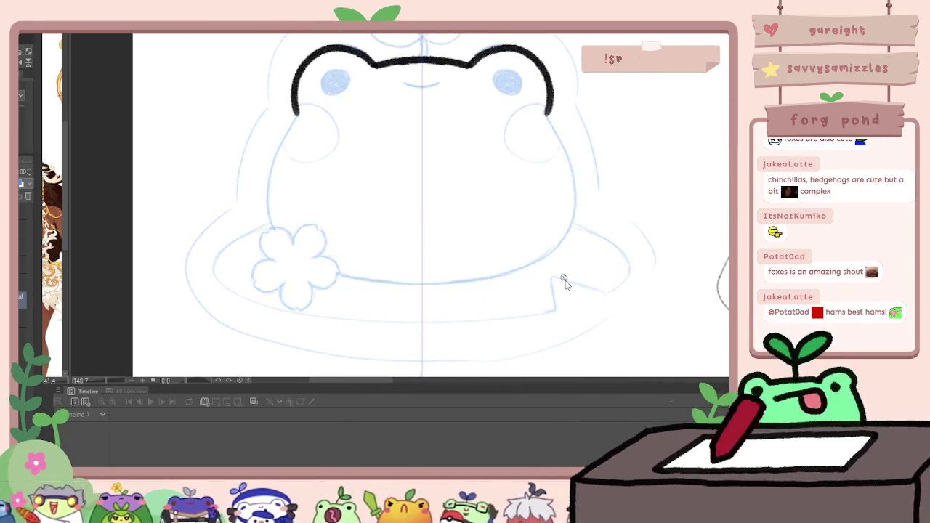
key("ctrl+z")
Ink the frog's mirrored body sides and a thick bottom curve joining them
left_click_drag(298, 114, 293, 248)
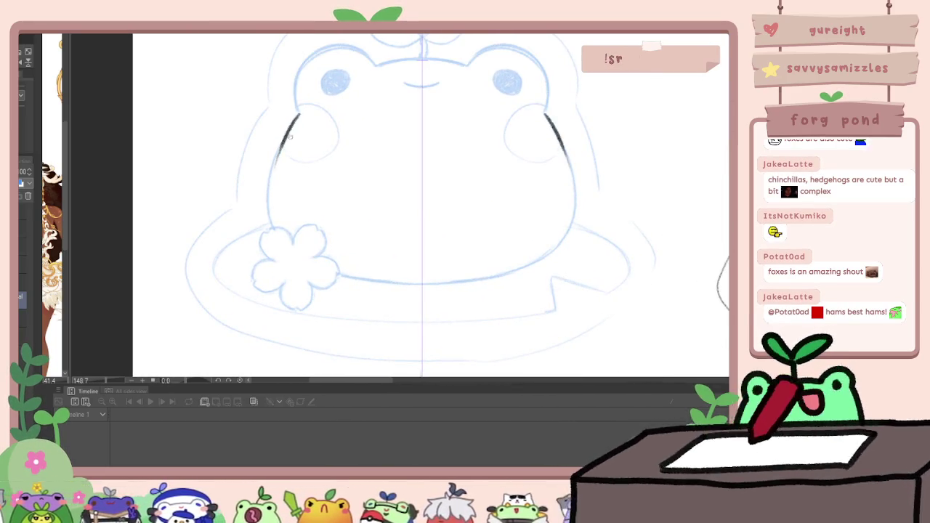
key("ctrl+z")
left_click_drag(298, 114, 340, 272)
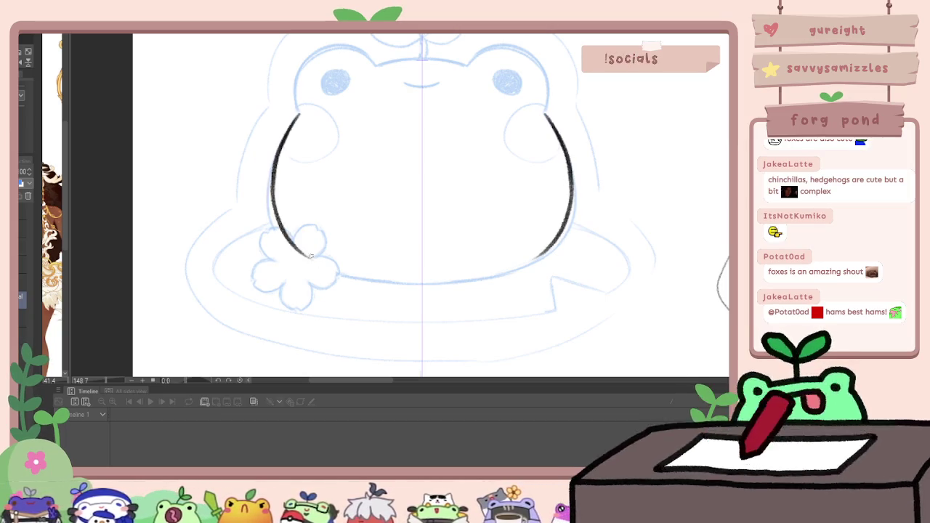
key("ctrl+z")
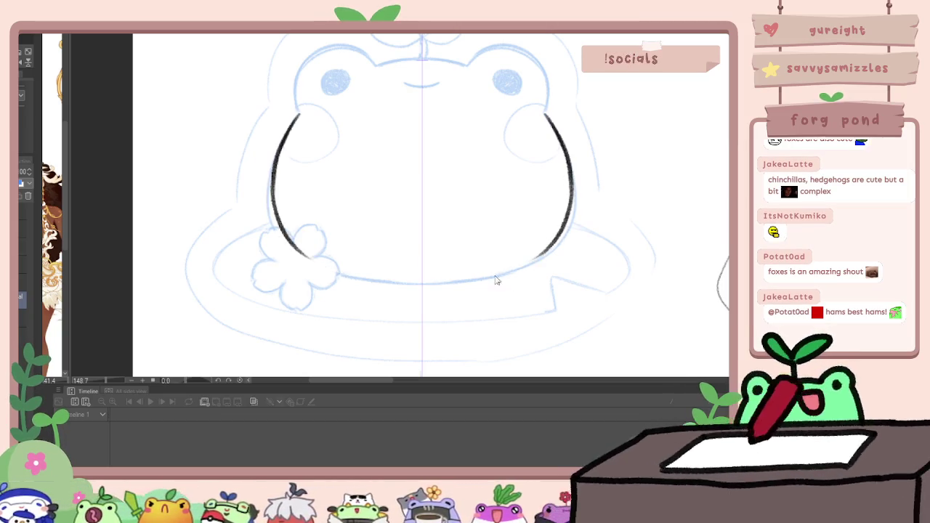
key("ctrl+z")
mouse_move(570, 175)
left_mouse_down()
mouse_move(547, 254)
mouse_move(527, 271)
left_mouse_up()
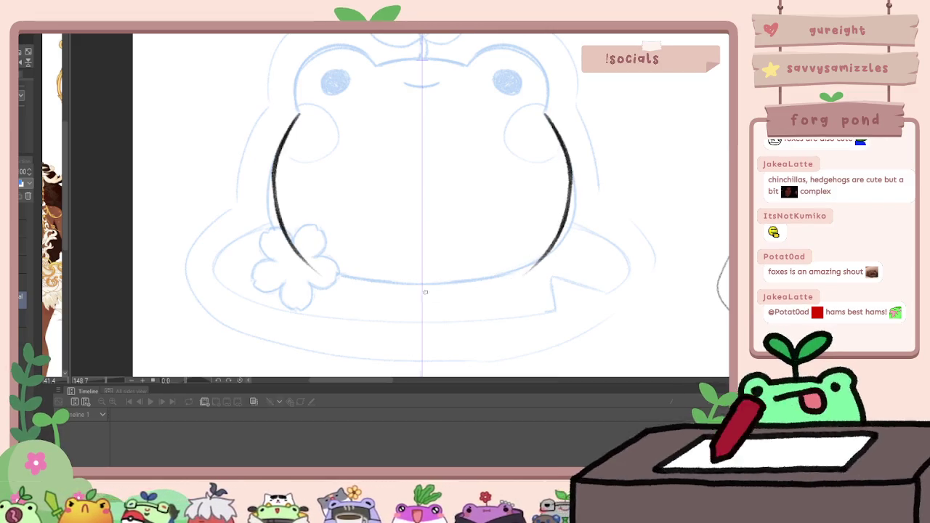
left_click_drag(422, 292, 509, 276)
key("ctrl+z")
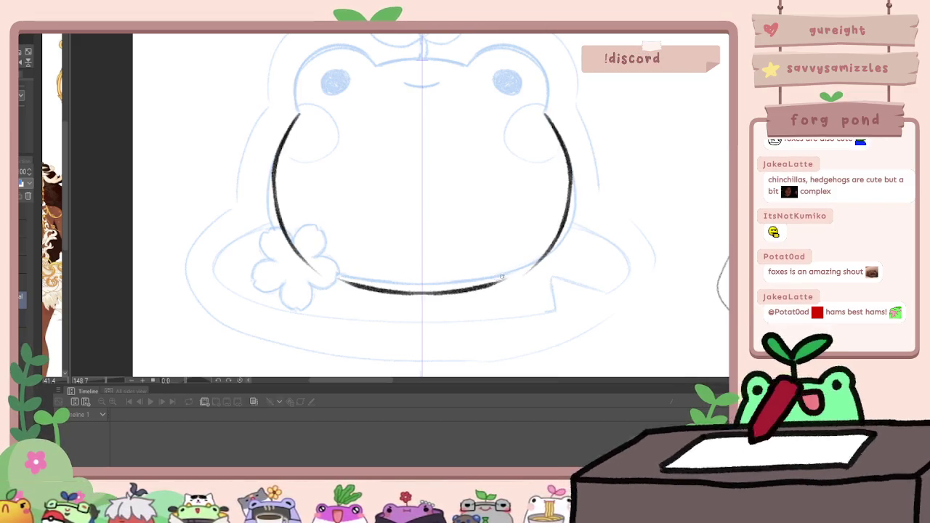
mouse_move(428, 292)
left_mouse_down()
mouse_move(523, 270)
mouse_move(502, 284)
left_mouse_up()
mouse_move(556, 229)
left_mouse_down()
mouse_move(509, 280)
mouse_move(513, 272)
left_mouse_up()
Thicken the frog's body outline on both sides
scroll(581, 190, "down", 2)
scroll(580, 190, "up", 1)
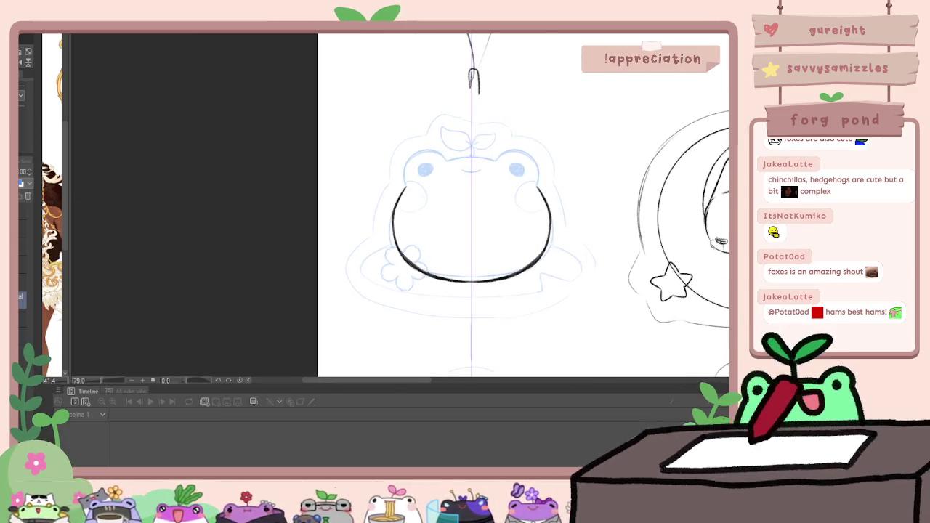
left_click_drag(551, 211, 538, 265)
left_click_drag(545, 196, 552, 233)
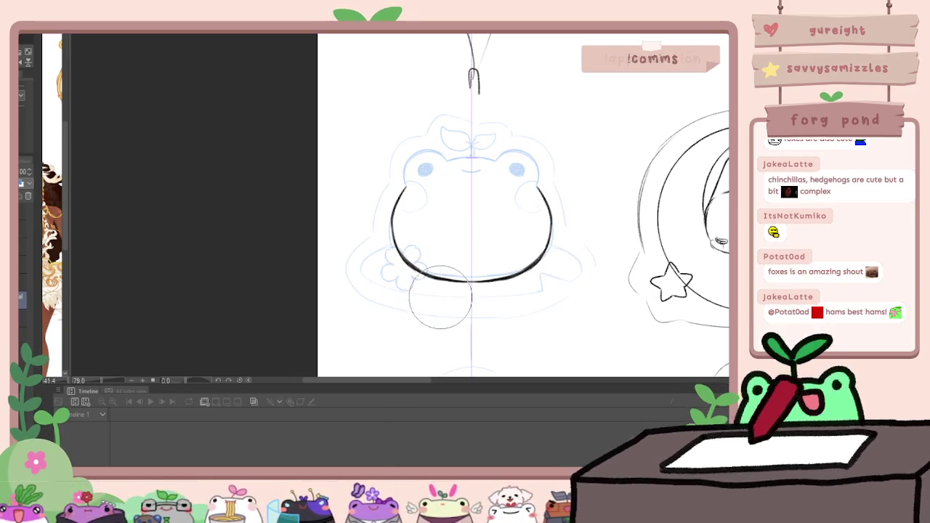
scroll(500, 201, "up", 2)
scroll(519, 187, "up", 2)
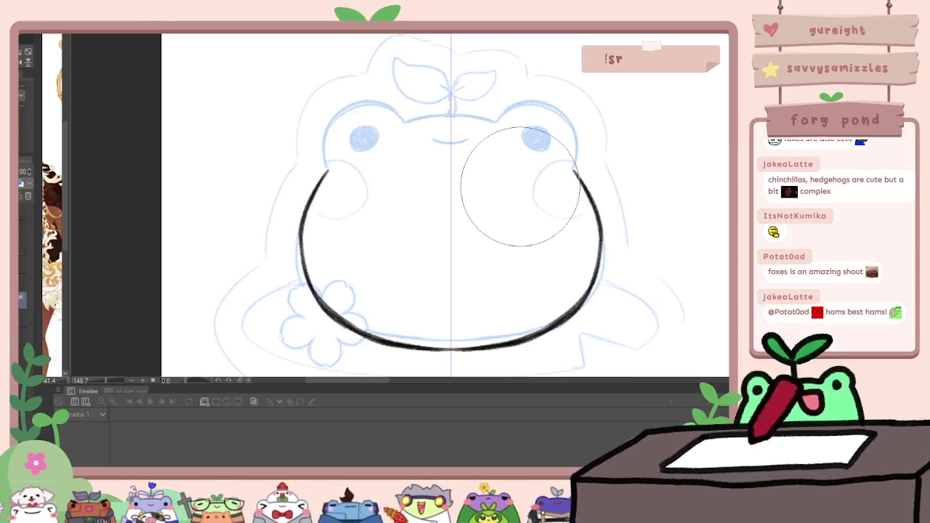
scroll(349, 115, "up", 5)
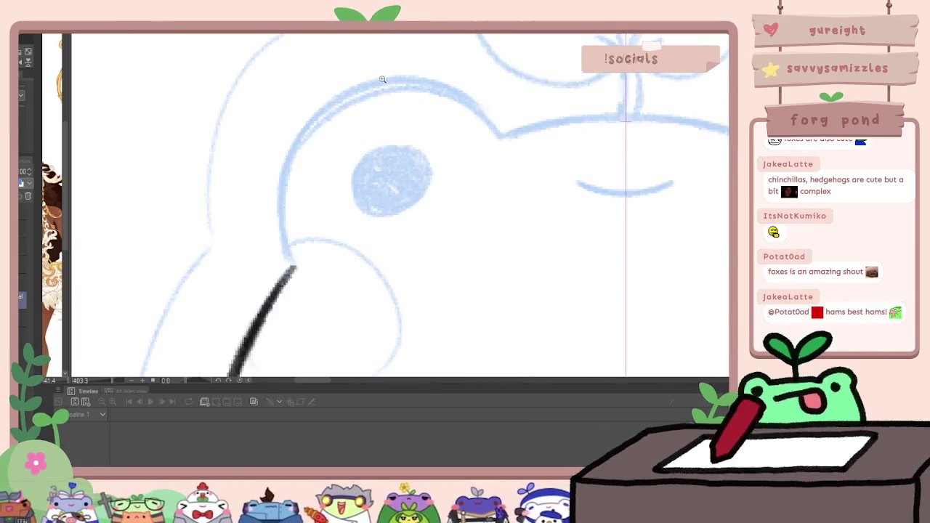
Ink the head outline around the frog's left eye bump, discarding trial strokes under the eye
mouse_move(290, 268)
left_mouse_down()
mouse_move(281, 187)
mouse_move(374, 83)
mouse_move(473, 104)
mouse_move(519, 129)
mouse_move(727, 122)
left_mouse_up()
left_click_drag(581, 187, 673, 188)
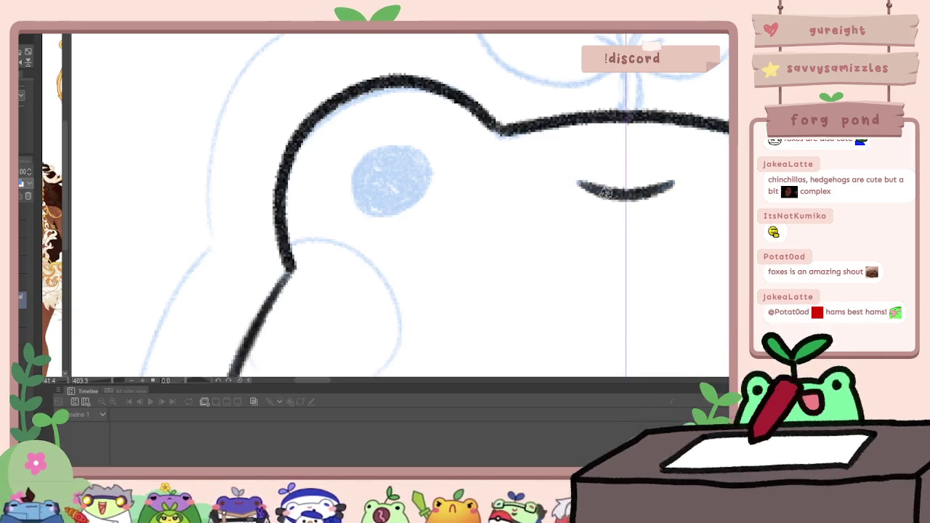
key("ctrl+z")
left_click_drag(571, 189, 617, 193)
mouse_move(638, 194)
left_mouse_down()
mouse_move(682, 190)
mouse_move(638, 194)
left_mouse_up()
scroll(609, 193, "down", 3)
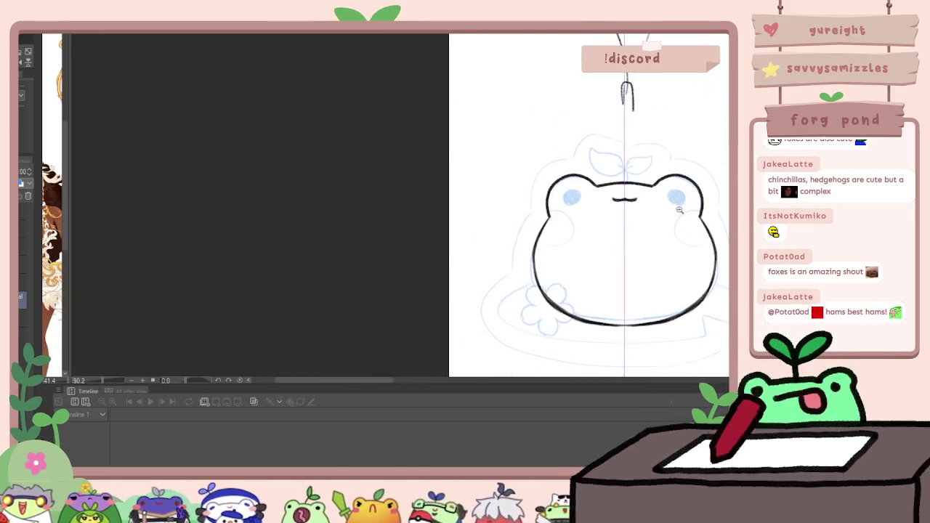
scroll(665, 191, "up", 3)
key("ctrl+z")
key("ctrl+z")
key("ctrl+z")
Ink the frog's small mouth, redrawing it once
left_click_drag(534, 189, 542, 198)
left_click_drag(631, 191, 640, 196)
left_click_drag(542, 198, 633, 196)
key("ctrl+z")
left_click_drag(534, 191, 584, 195)
scroll(583, 195, "down", 3)
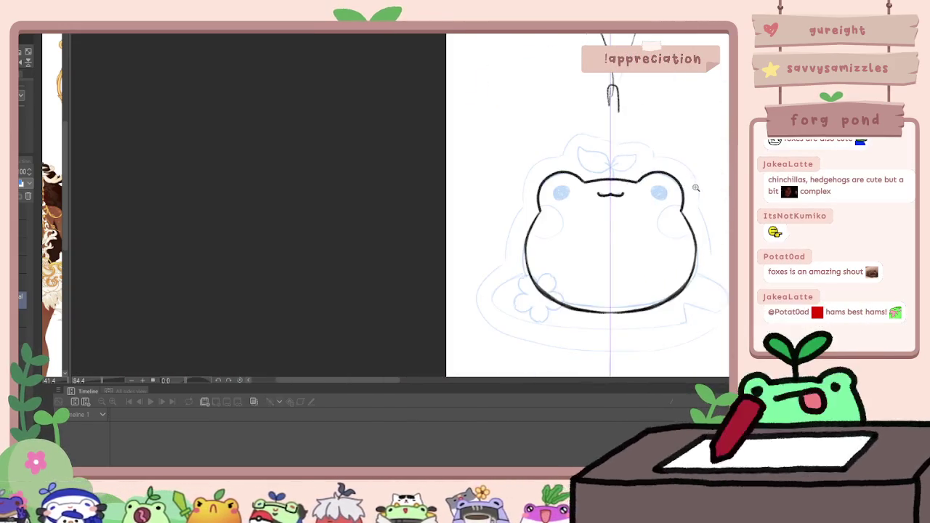
scroll(369, 182, "up", 3)
Draw the frog's solid black eyes, then switch layers so strokes stop mirroring
mouse_move(360, 175)
left_mouse_down()
mouse_move(342, 182)
mouse_move(333, 211)
mouse_move(374, 218)
mouse_move(337, 187)
mouse_move(374, 218)
mouse_move(342, 186)
mouse_move(351, 207)
mouse_move(362, 196)
left_mouse_up()
scroll(412, 191, "down", 2)
scroll(575, 167, "down", 3)
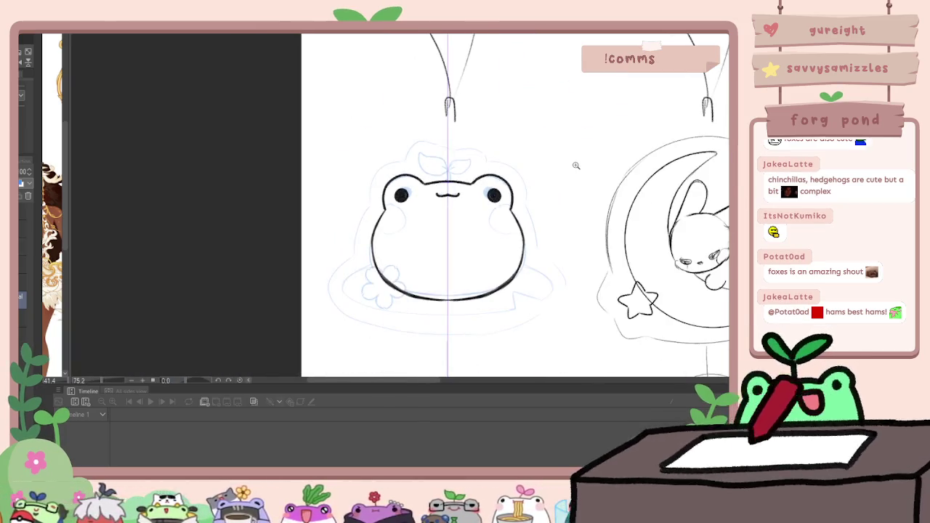
scroll(459, 184, "up", 2)
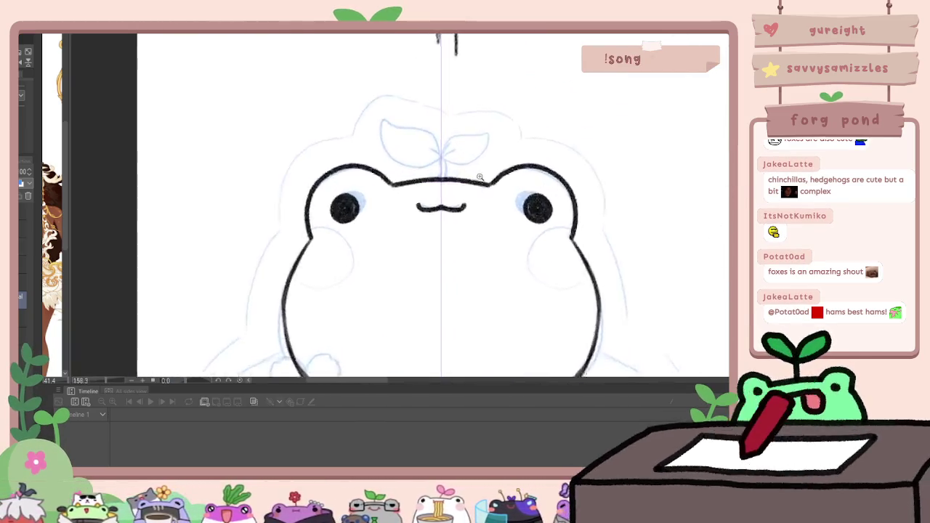
scroll(441, 190, "up", 1)
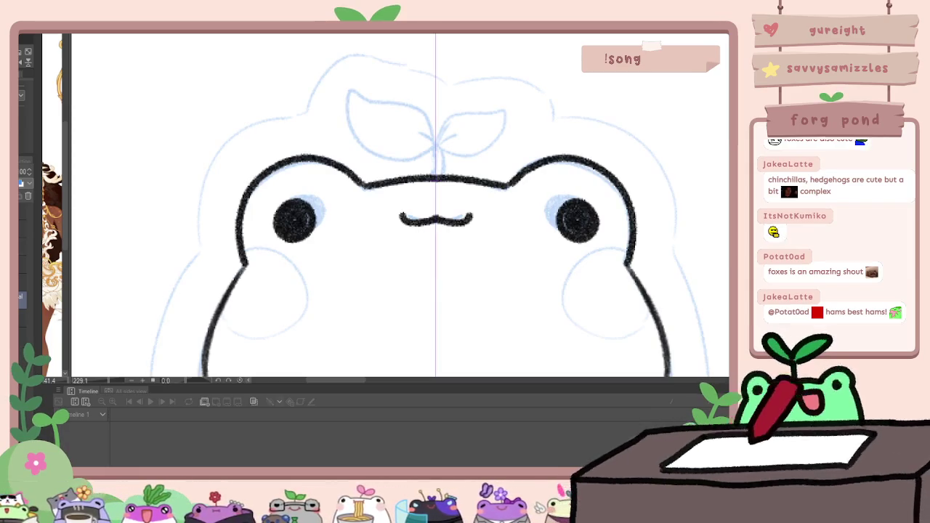
left_click(23, 316)
Ink the sprout's stem and left leaf outline on top of the frog's head
mouse_move(430, 176)
left_mouse_down()
mouse_move(441, 154)
mouse_move(443, 176)
mouse_move(371, 157)
mouse_move(334, 90)
left_mouse_up()
key("ctrl+z")
scroll(176, 92, "down", 3)
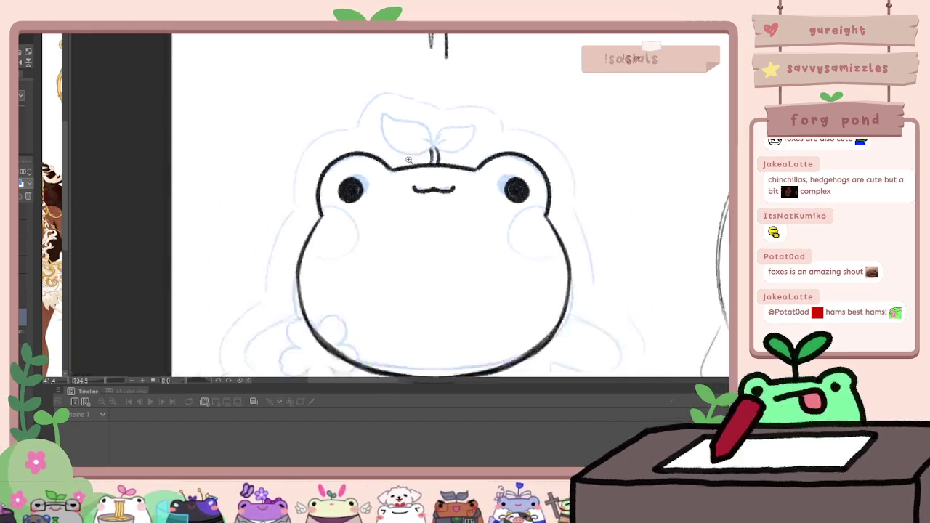
scroll(175, 92, "up", 3)
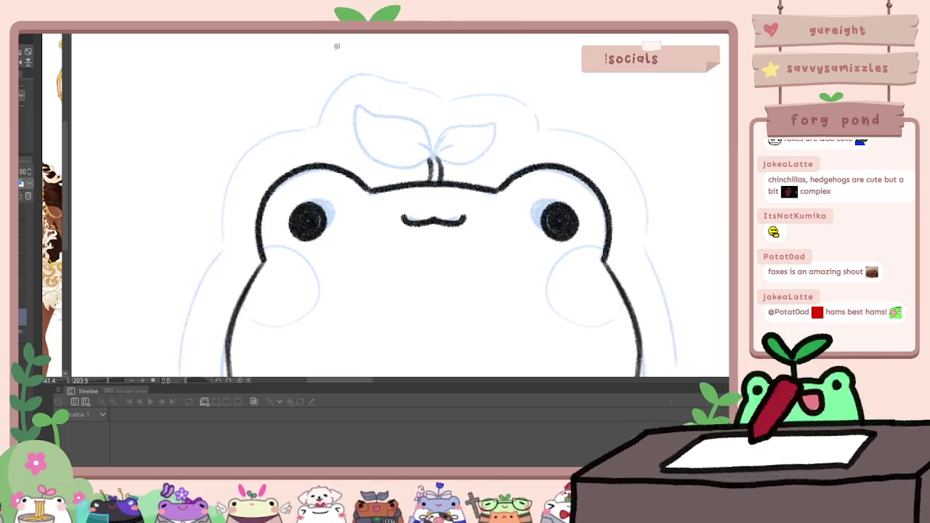
mouse_move(430, 156)
left_mouse_down()
mouse_move(413, 164)
mouse_move(349, 105)
mouse_move(426, 127)
mouse_move(431, 156)
left_mouse_up()
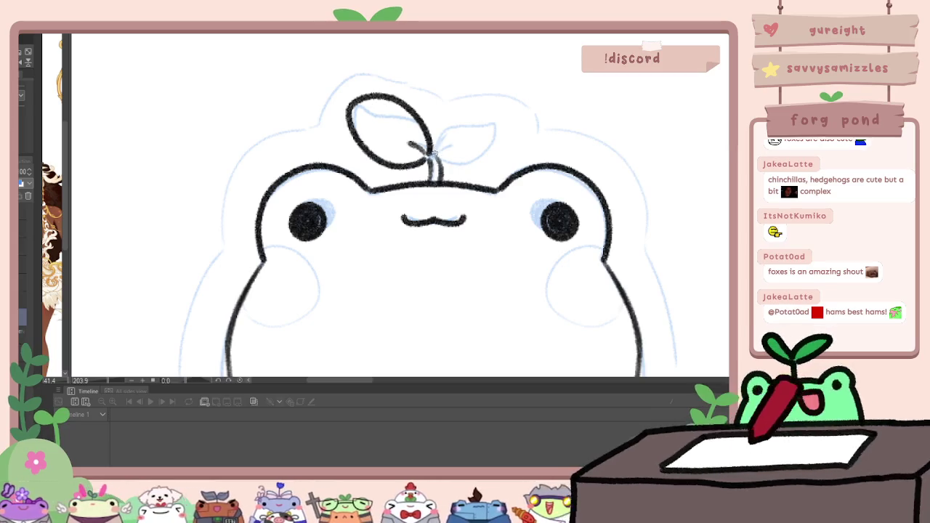
key("ctrl+z")
key("ctrl+z")
mouse_move(429, 160)
left_mouse_down()
mouse_move(358, 138)
mouse_move(379, 95)
mouse_move(439, 138)
mouse_move(436, 156)
mouse_move(497, 141)
mouse_move(465, 110)
mouse_move(437, 149)
left_mouse_up()
Verify the frog body outline with undo/redo and zoom out to the whole charm row
scroll(448, 89, "down", 5)
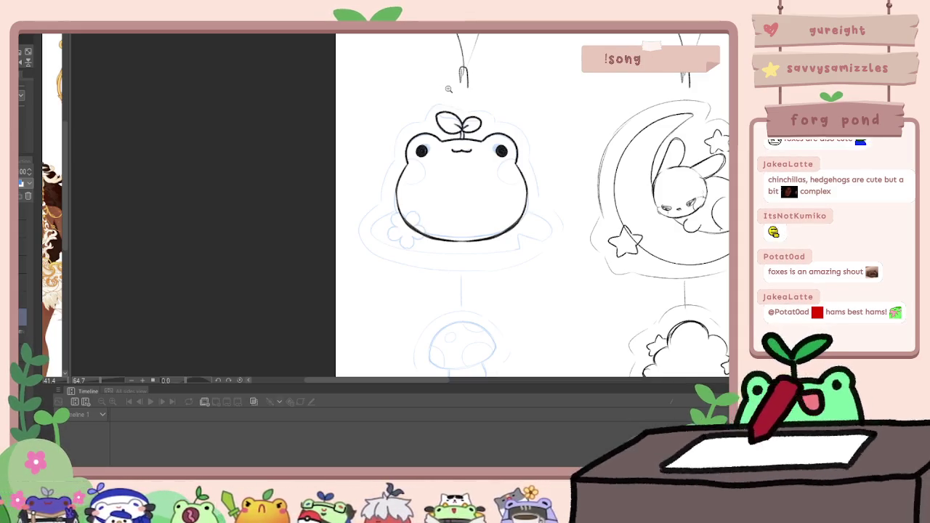
scroll(490, 252, "up", 3)
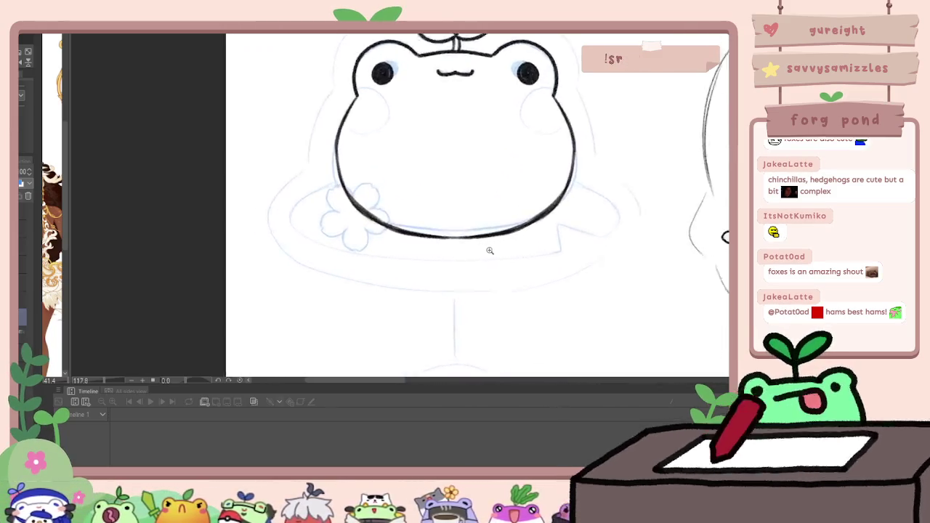
scroll(490, 252, "up", 2)
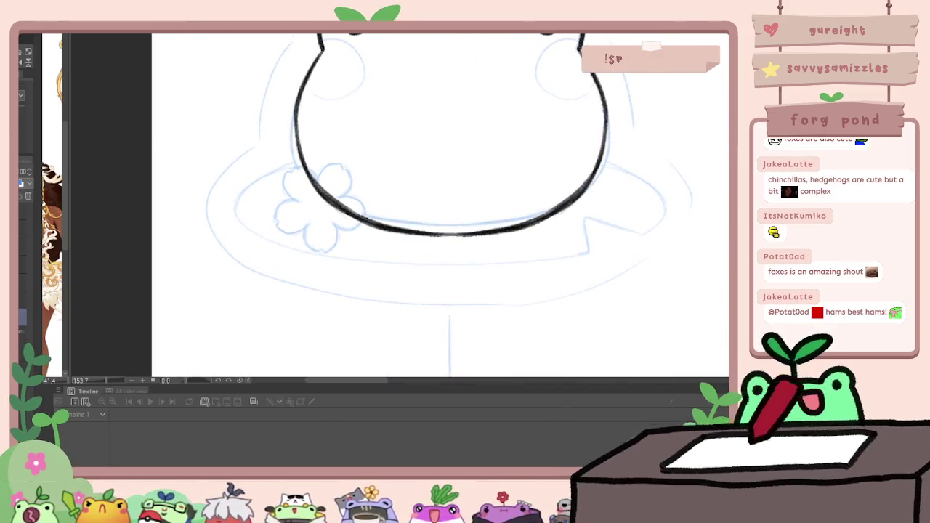
key("ctrl+z")
key("ctrl+y")
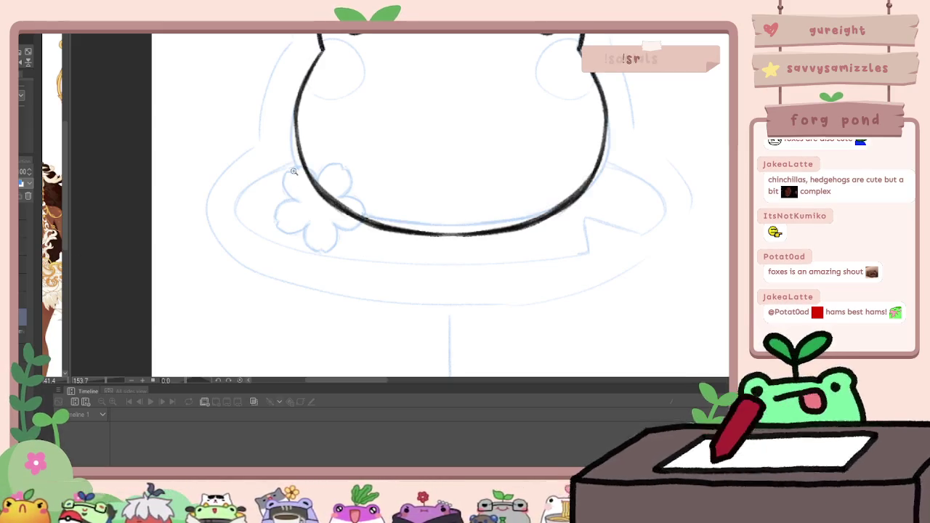
key("ctrl+0")
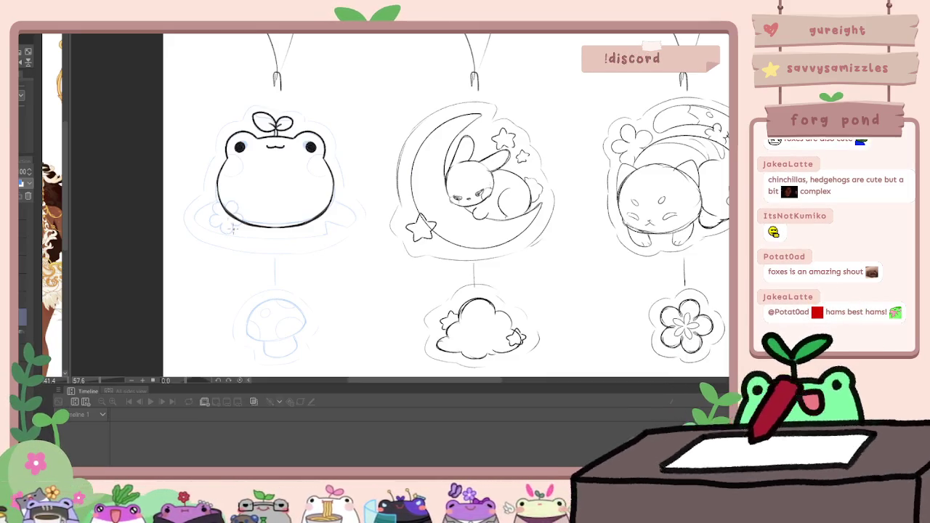
Ink the mirrored sides of the lily pad beneath the frog
scroll(198, 220, "up", 2)
scroll(198, 219, "up", 1)
mouse_move(231, 191)
left_mouse_down()
mouse_move(208, 200)
mouse_move(198, 229)
mouse_move(256, 253)
left_mouse_up()
key("ctrl+z")
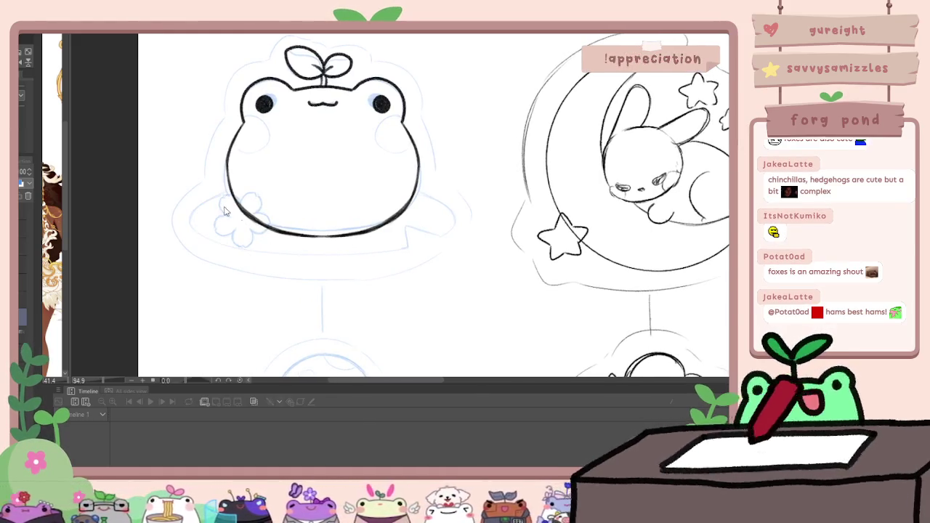
mouse_move(231, 191)
left_mouse_down()
mouse_move(208, 200)
mouse_move(196, 231)
mouse_move(314, 250)
left_mouse_up()
key("ctrl+z")
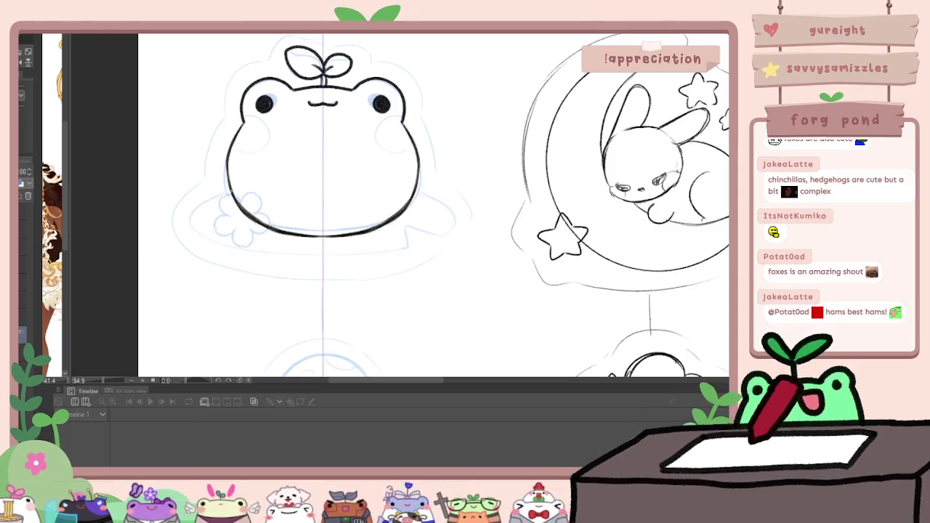
mouse_move(207, 201)
left_mouse_down()
mouse_move(234, 245)
mouse_move(413, 246)
left_mouse_up()
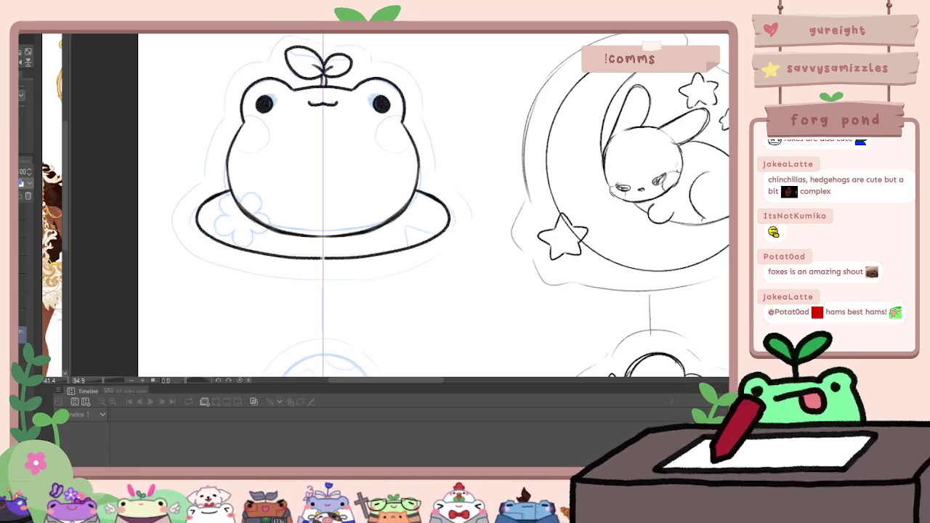
scroll(358, 264, "down", 3)
scroll(358, 264, "up", 1)
scroll(357, 264, "up", 3)
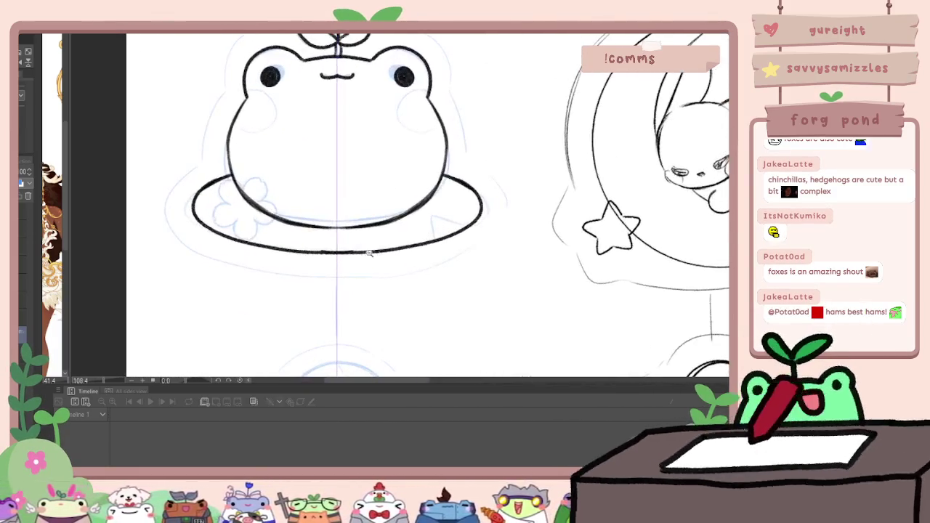
With the canvas rotated, close the lily pad outline into an oval, then restore the view
mouse_move(457, 166)
left_mouse_down()
mouse_move(421, 209)
mouse_move(426, 316)
left_mouse_up()
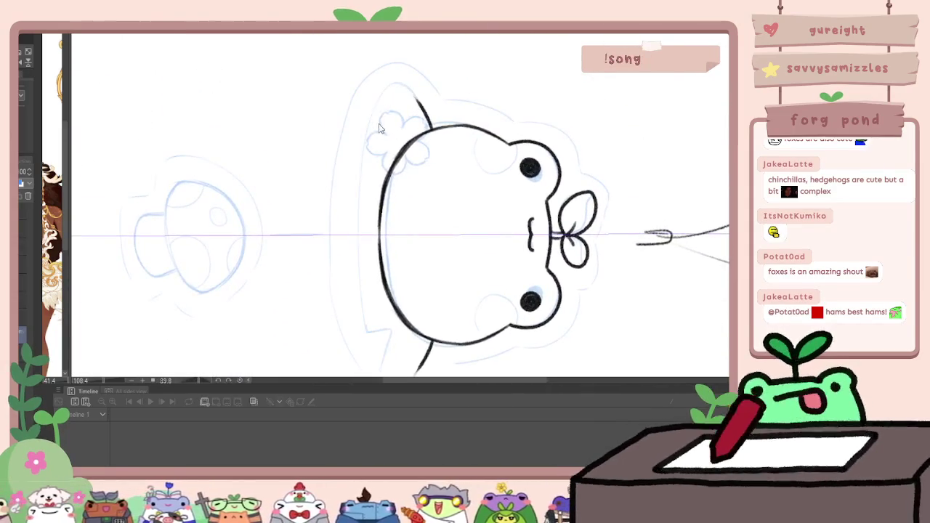
left_click_drag(349, 242, 361, 162)
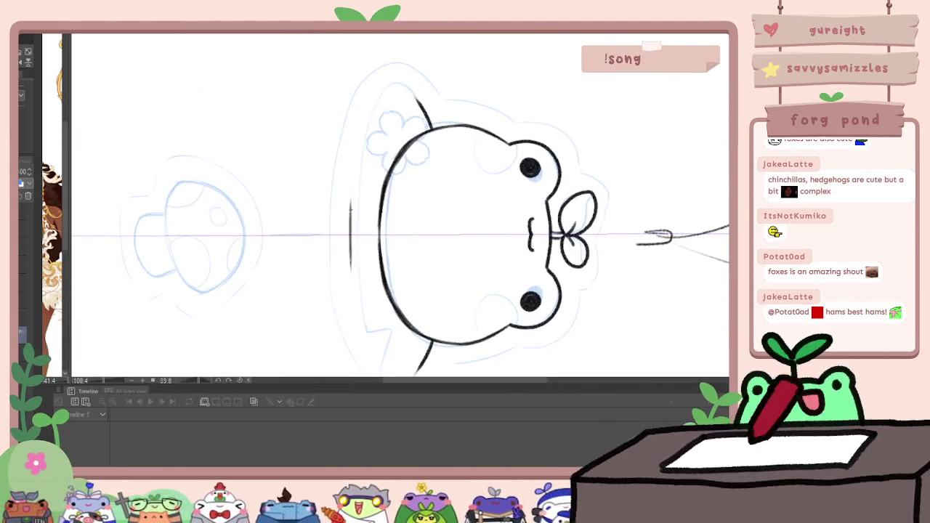
left_click_drag(421, 110, 421, 363)
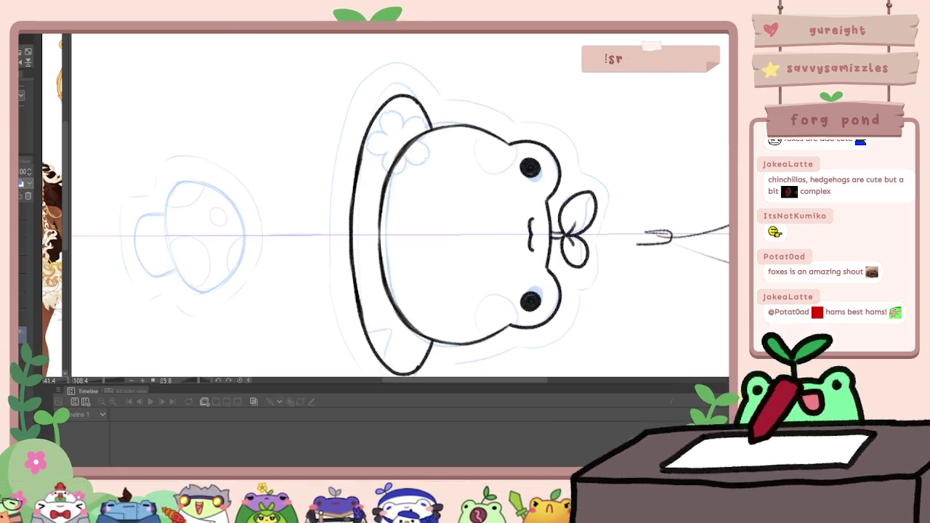
key("ctrl+0")
left_click(517, 274, "ctrl+alt")
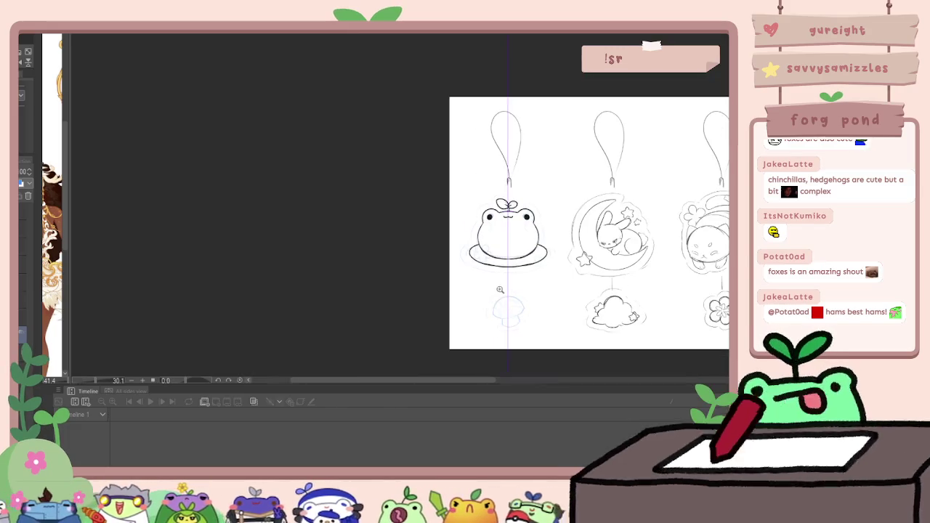
left_click(567, 260)
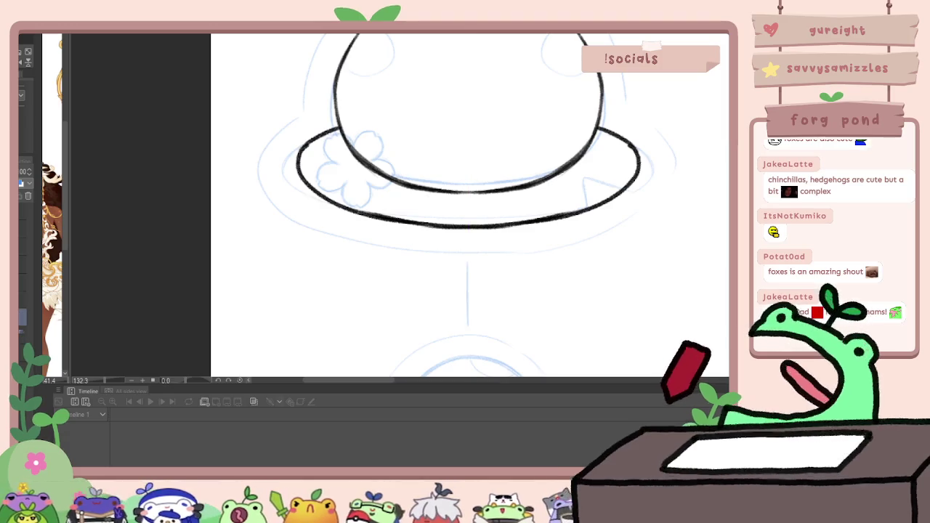
Ink a small notch into the lily pad's right rim, joined to the rim line
mouse_move(588, 204)
left_mouse_down()
mouse_move(588, 183)
mouse_move(612, 193)
left_mouse_up()
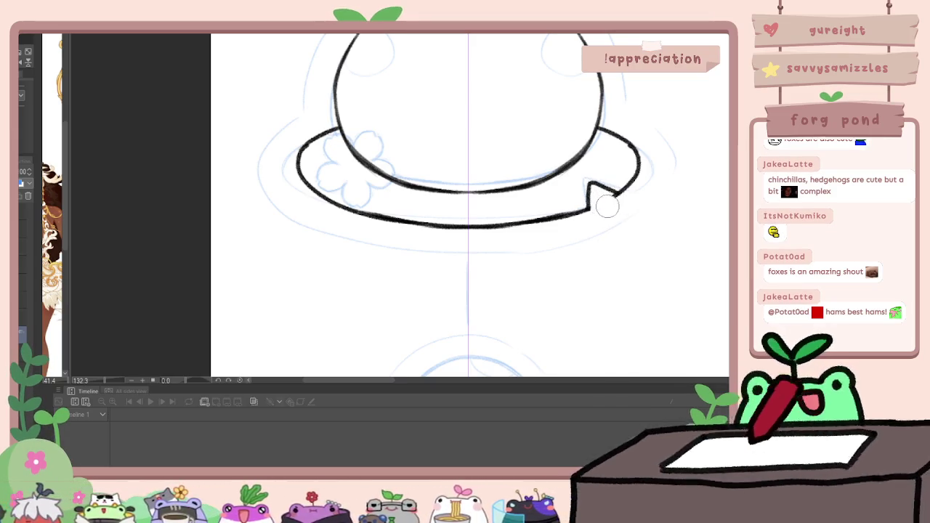
scroll(346, 251, "down", 5)
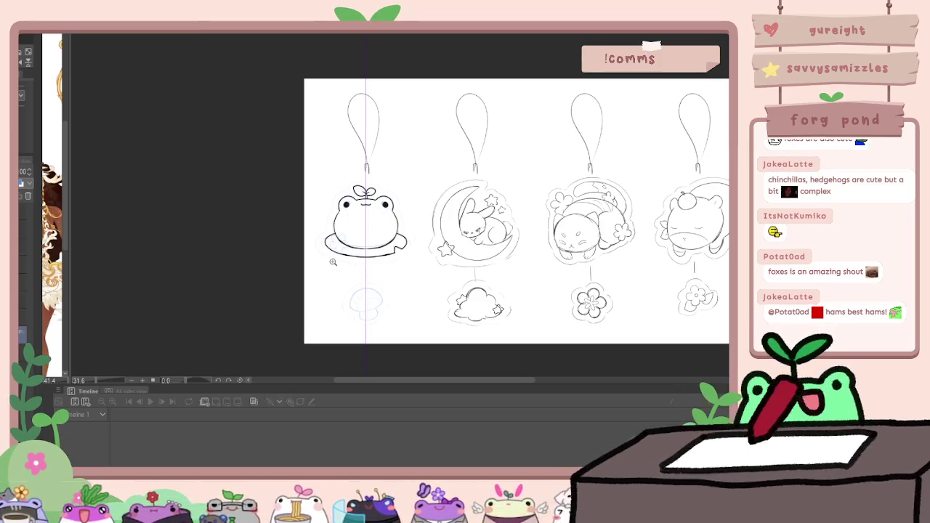
scroll(381, 240, "up", 2)
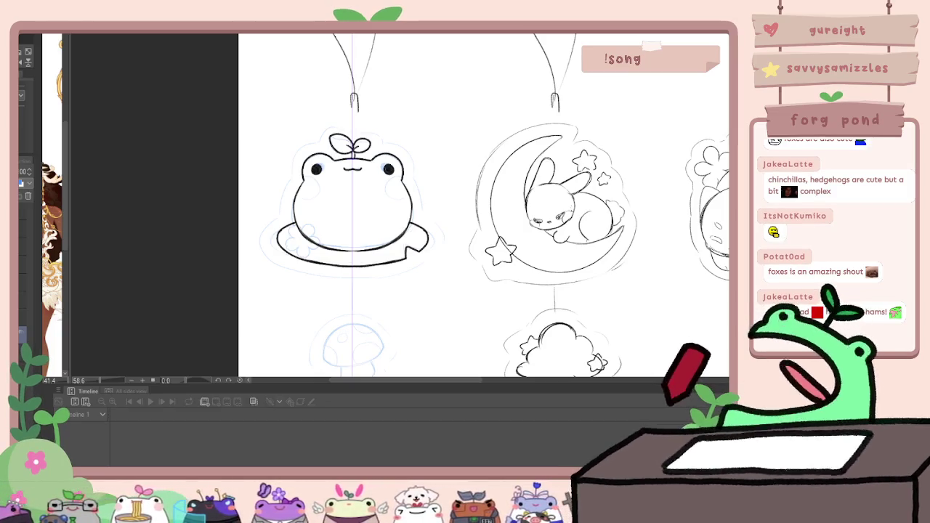
scroll(300, 233, "up", 3)
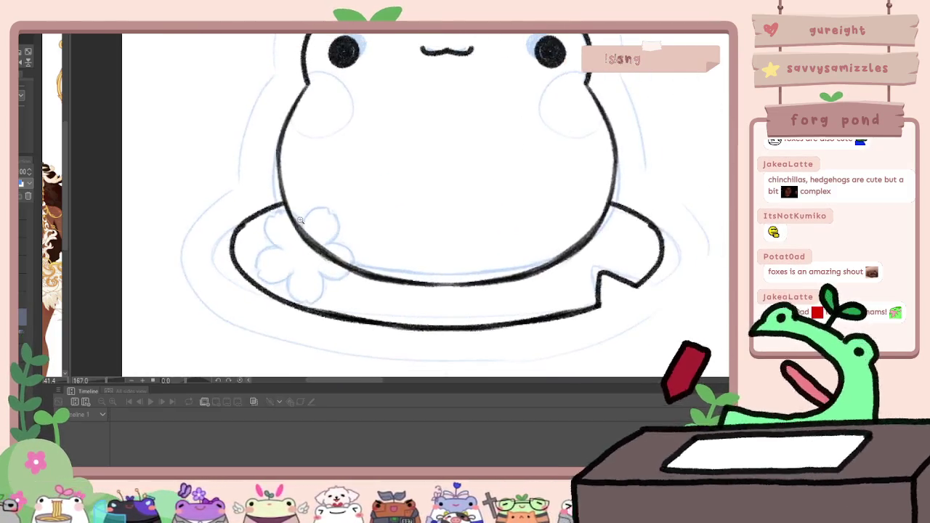
left_click_drag(637, 286, 601, 305)
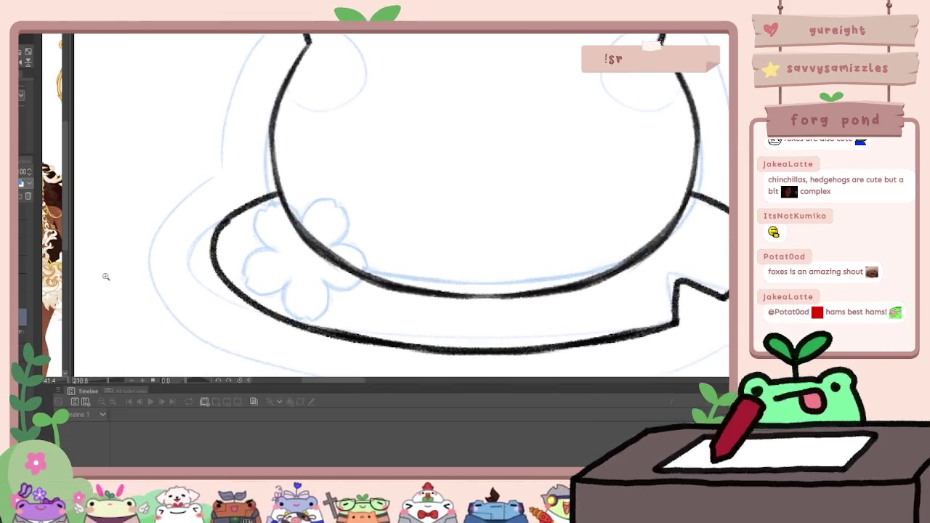
scroll(281, 217, "up", 2)
scroll(281, 218, "up", 2)
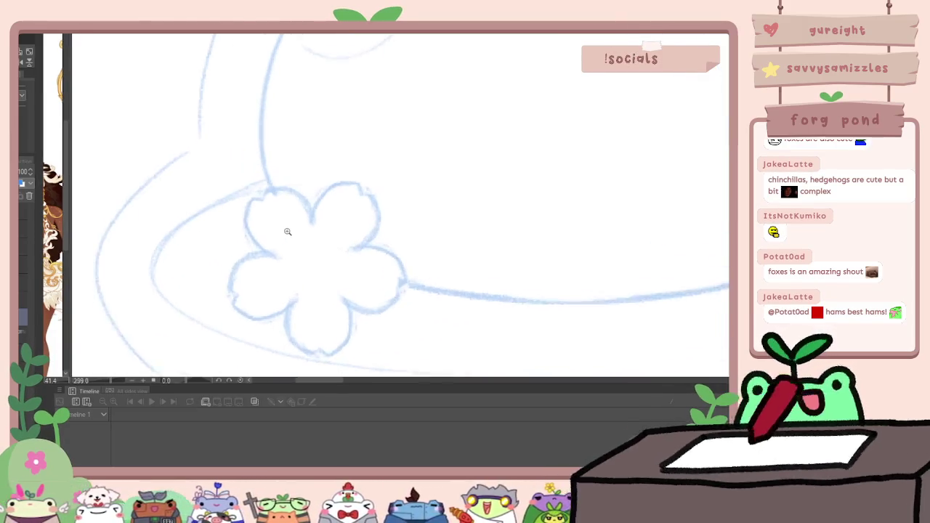
mouse_move(276, 256)
left_mouse_down()
mouse_move(260, 203)
mouse_move(302, 191)
mouse_move(320, 226)
left_mouse_up()
key("ctrl+z")
mouse_move(278, 254)
left_mouse_down()
mouse_move(250, 235)
mouse_move(260, 198)
mouse_move(302, 195)
mouse_move(313, 218)
mouse_move(360, 183)
mouse_move(380, 200)
mouse_move(373, 240)
mouse_move(354, 251)
mouse_move(234, 274)
mouse_move(240, 305)
mouse_move(276, 318)
mouse_move(297, 300)
mouse_move(320, 356)
mouse_move(352, 335)
mouse_move(341, 296)
mouse_move(384, 309)
mouse_move(403, 284)
mouse_move(389, 253)
mouse_move(356, 249)
left_mouse_up()
key("ctrl+z")
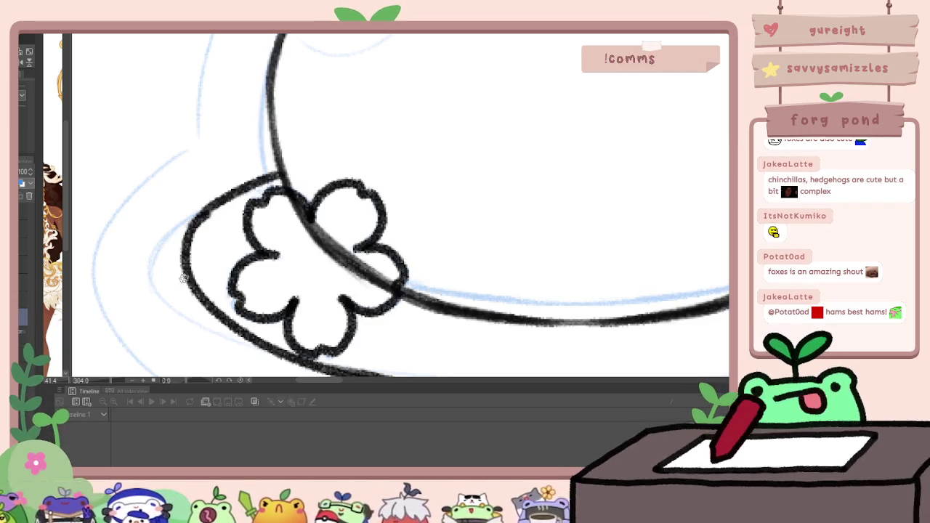
scroll(240, 225, "down", 2)
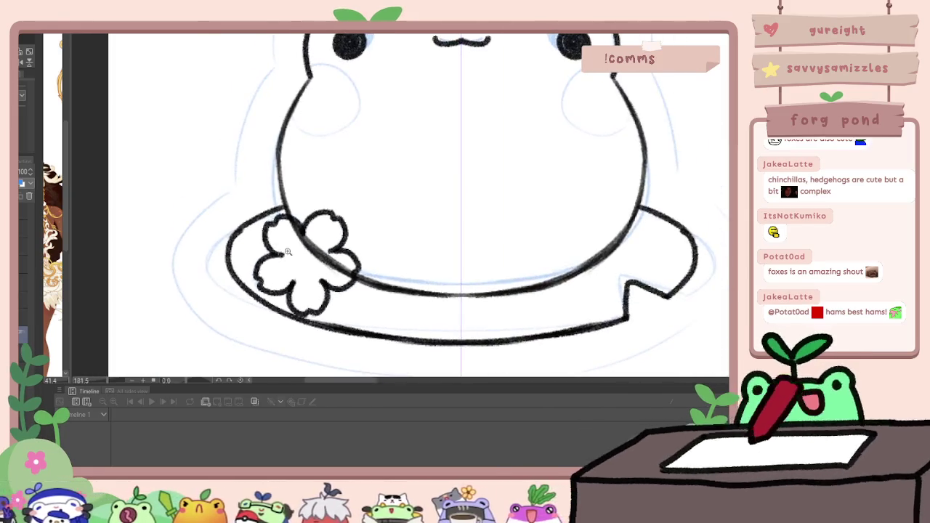
scroll(340, 272, "down", 1)
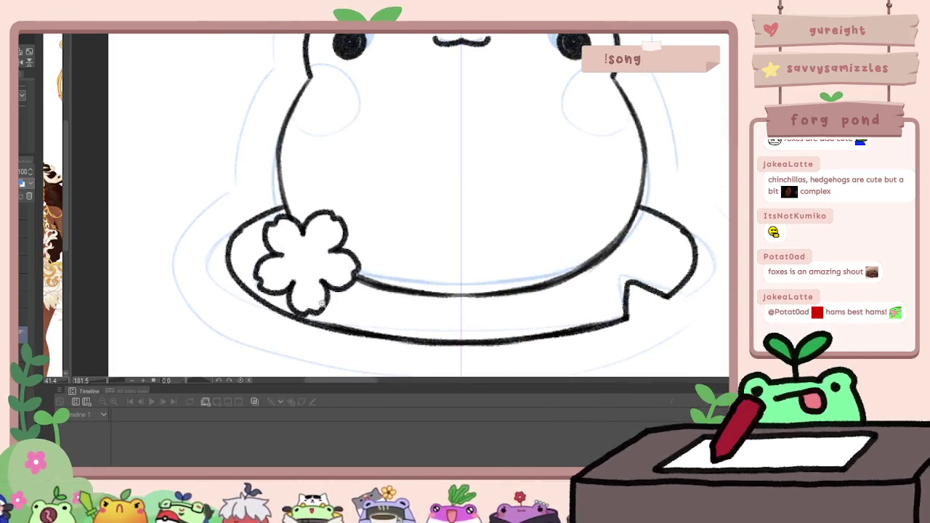
scroll(340, 276, "down", 2)
scroll(344, 304, "up", 2)
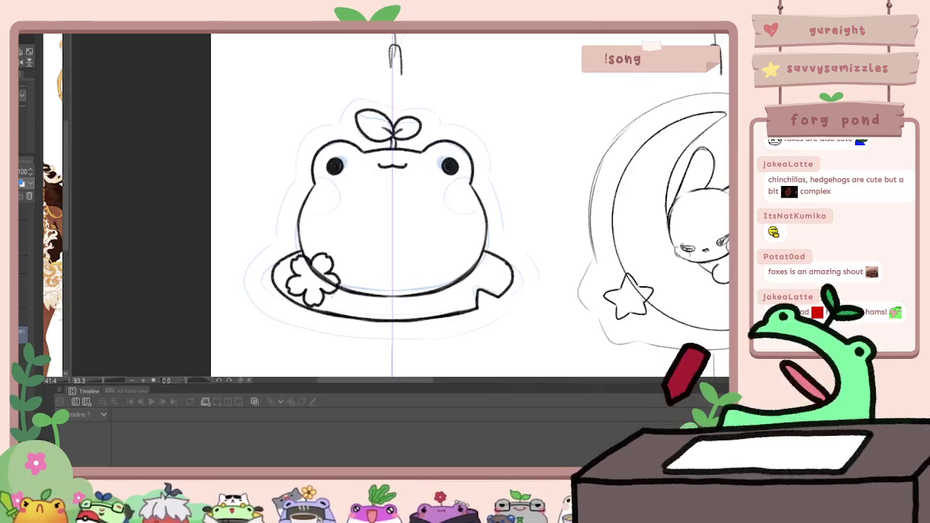
Move the lassoed clover flower slightly left on the lily pad
mouse_move(332, 230)
left_mouse_down()
mouse_move(344, 339)
mouse_move(393, 232)
mouse_move(378, 268)
mouse_move(367, 261)
left_mouse_up()
key("ctrl+t")
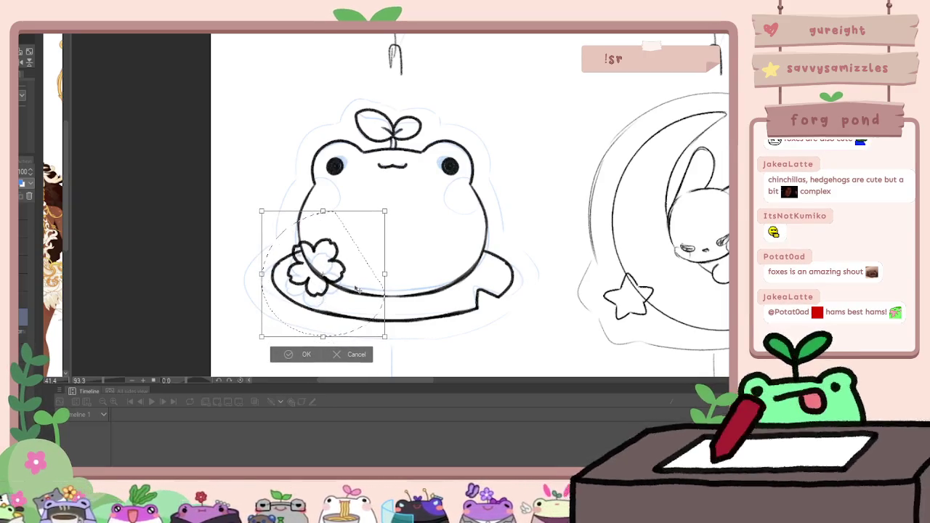
left_click_drag(360, 282, 341, 282)
key("Return")
key("ctrl+d")
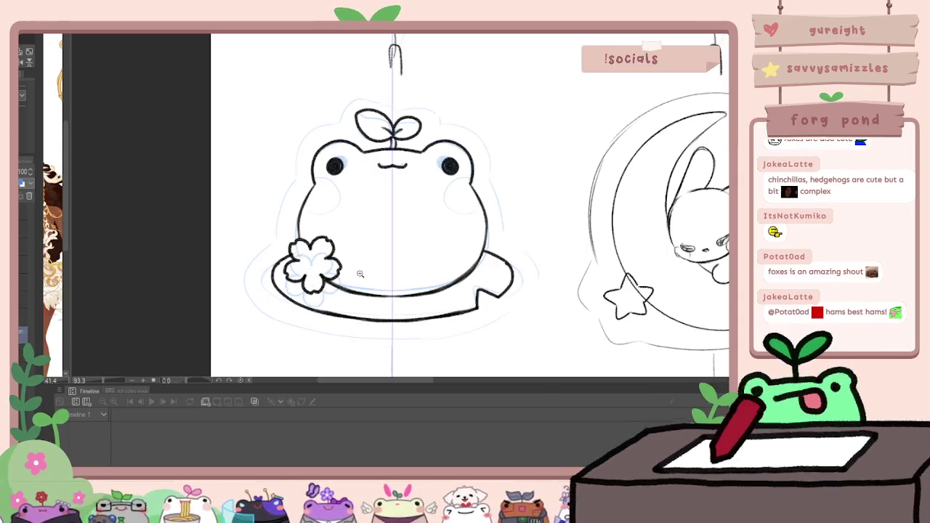
Scale the whole frog charm down in two transforms to about 145x126
scroll(357, 270, "down", 3)
scroll(405, 297, "up", 1)
scroll(407, 302, "up", 2)
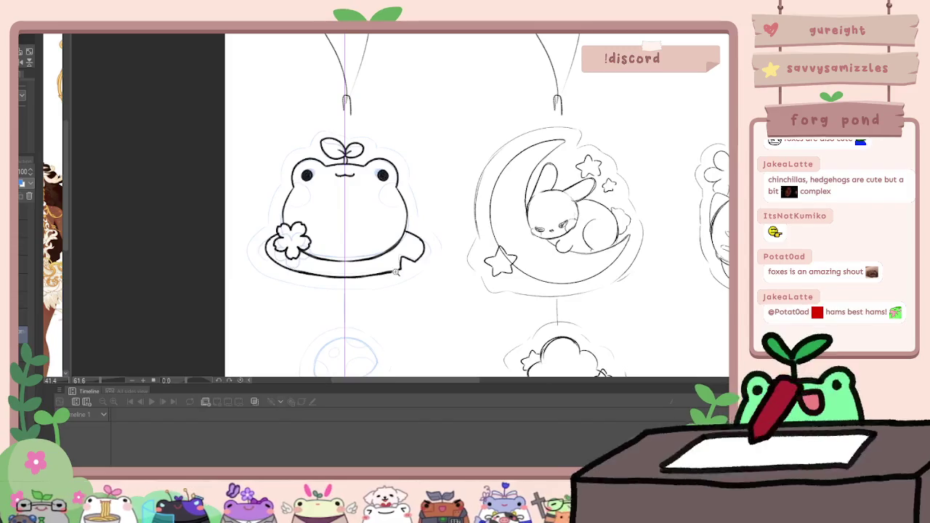
key("ctrl+t")
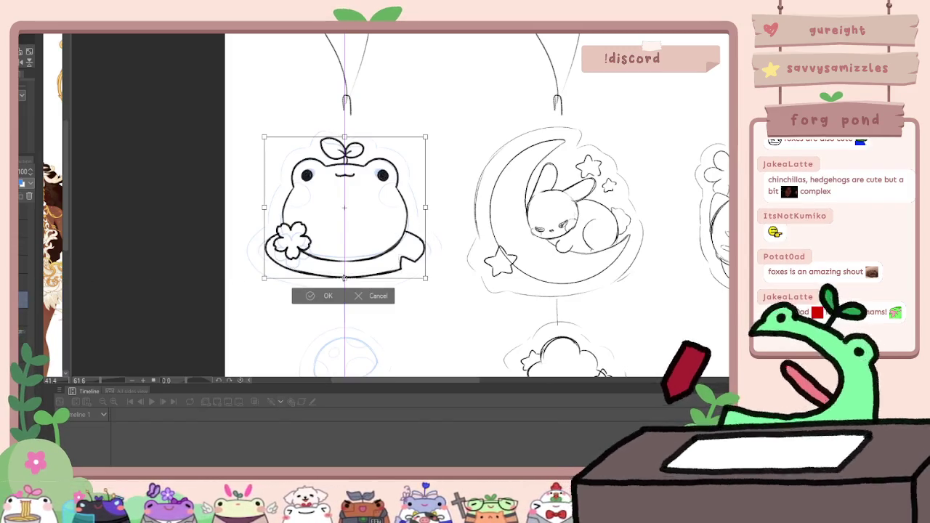
left_click_drag(351, 279, 345, 269)
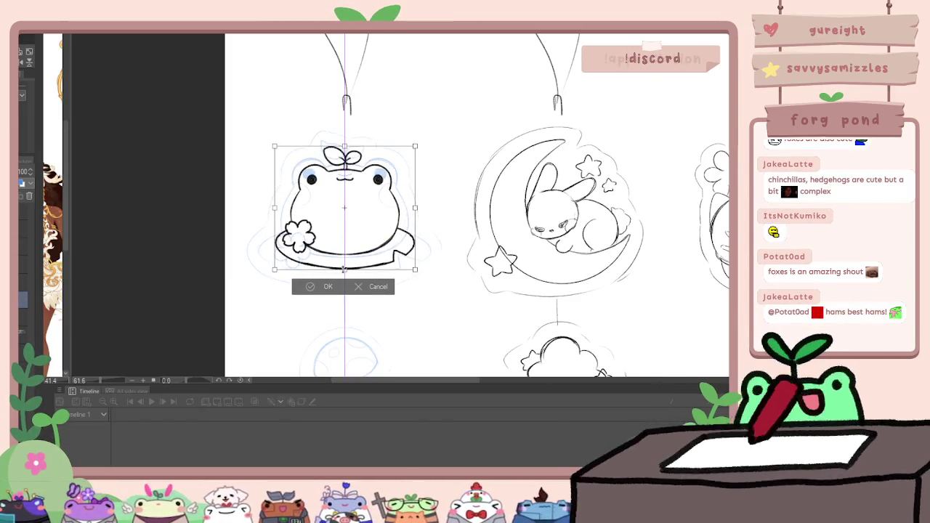
key("Return")
scroll(417, 290, "down", 5)
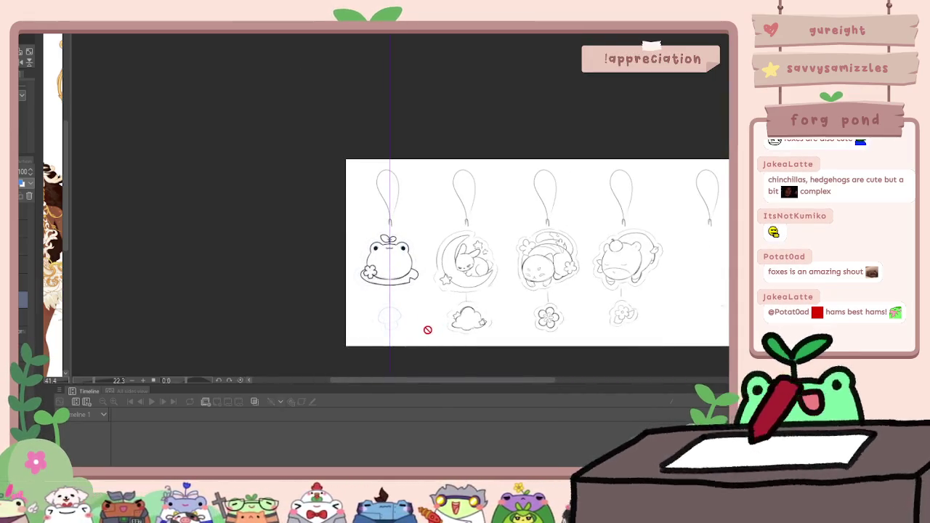
scroll(393, 299, "up", 3)
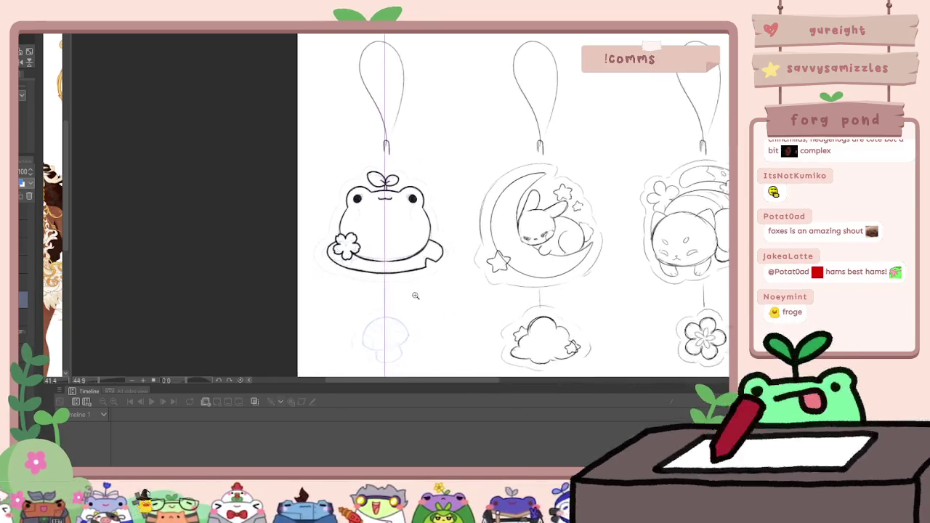
key("ctrl+t")
left_click_drag(451, 271, 437, 260)
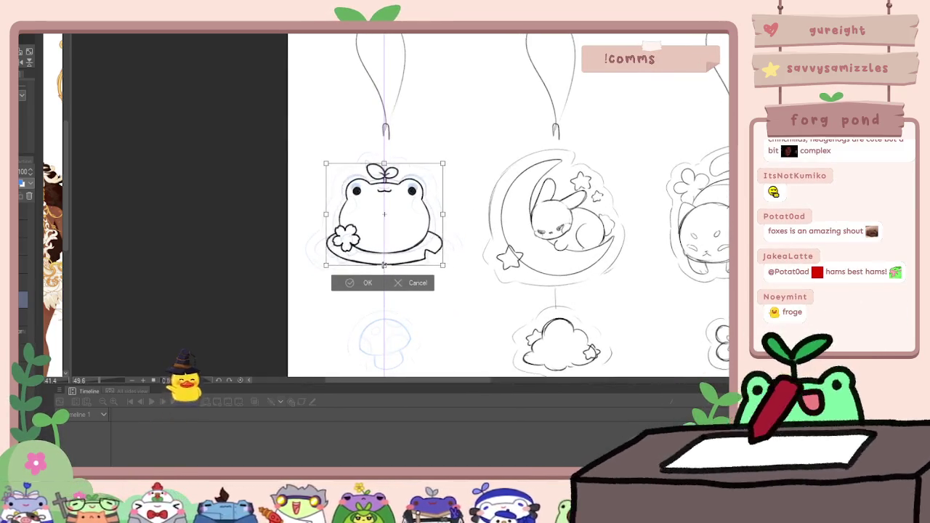
key("Return")
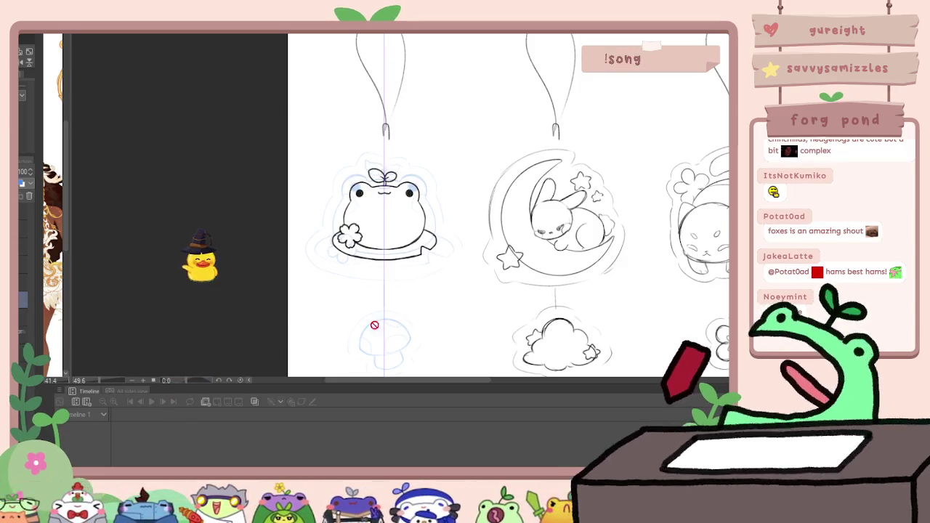
left_click_drag(423, 322, 401, 249)
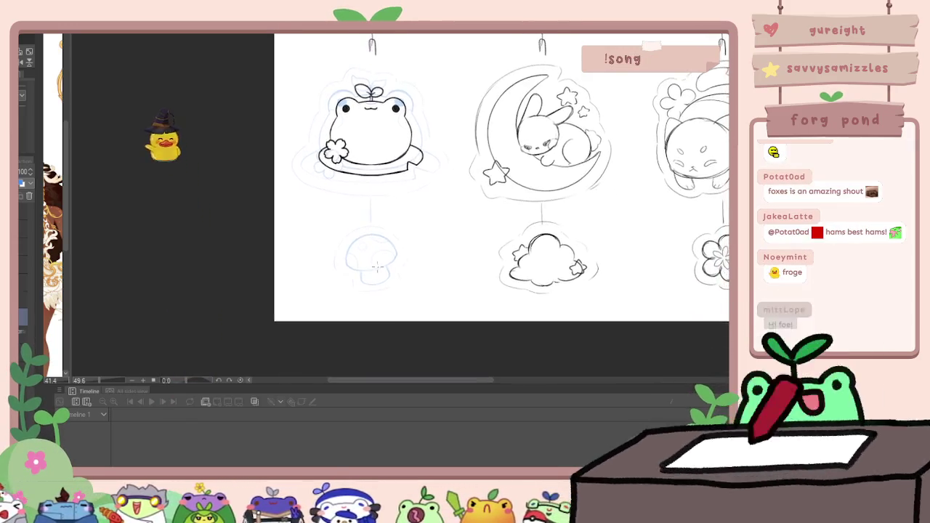
Ink the mushroom cap's outline over its blue sketch
scroll(381, 266, "up", 5)
mouse_move(254, 256)
left_mouse_down()
mouse_move(252, 193)
mouse_move(333, 138)
mouse_move(357, 135)
left_mouse_up()
key("ctrl+z")
mouse_move(248, 233)
left_mouse_down()
mouse_move(373, 275)
mouse_move(448, 233)
left_mouse_up()
mouse_move(279, 170)
left_mouse_down()
mouse_move(322, 141)
mouse_move(422, 167)
mouse_move(454, 228)
mouse_move(313, 142)
mouse_move(414, 156)
mouse_move(452, 216)
left_mouse_up()
key("ctrl+z")
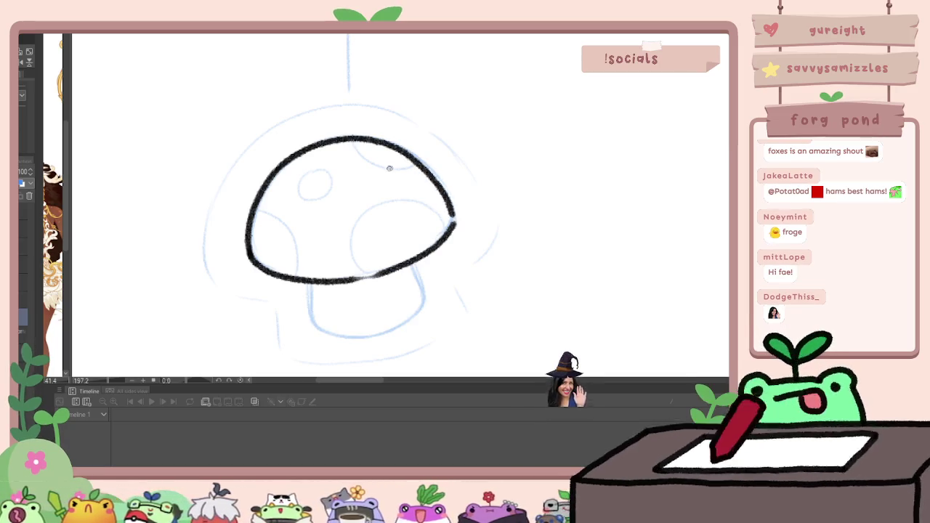
Ink the mushroom cap's spots and its stem
left_click_drag(353, 143, 376, 168)
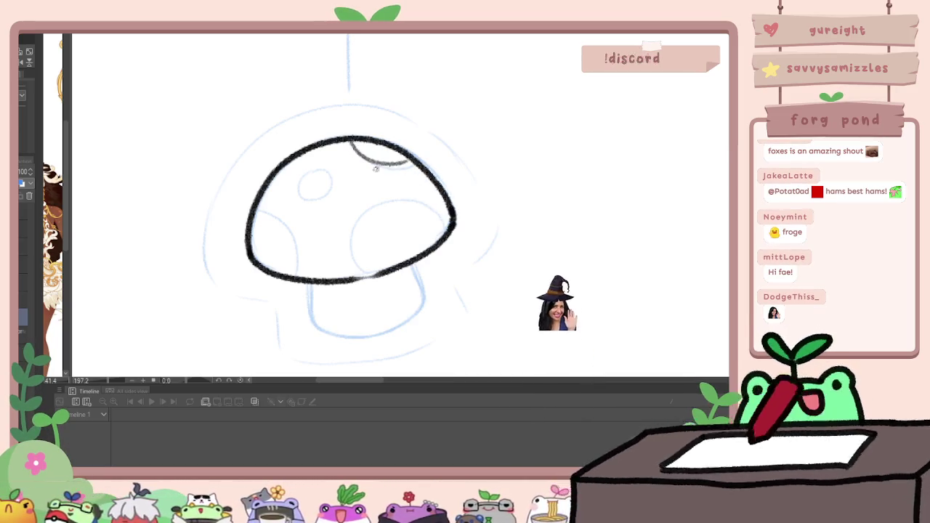
mouse_move(312, 170)
left_mouse_down()
mouse_move(333, 197)
mouse_move(314, 169)
left_mouse_up()
left_click_drag(253, 215, 300, 261)
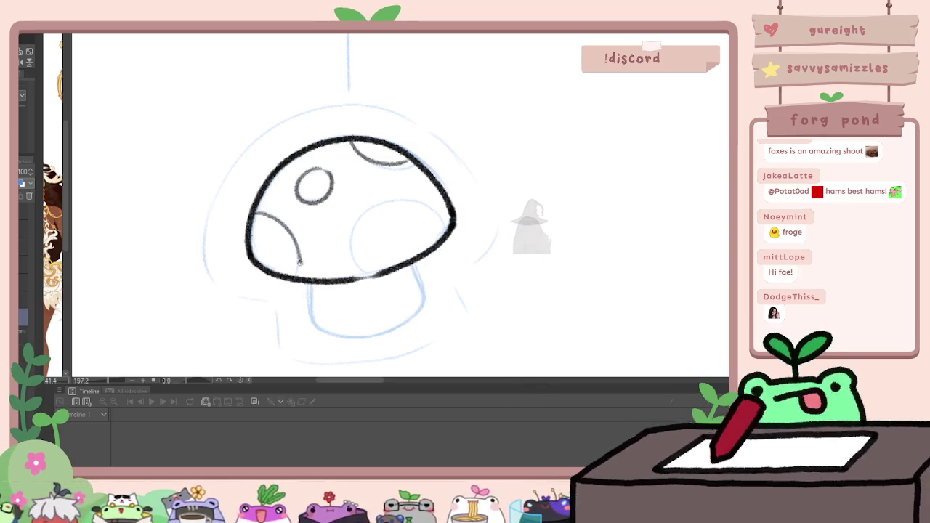
mouse_move(354, 270)
left_mouse_down()
mouse_move(416, 200)
mouse_move(439, 243)
left_mouse_up()
mouse_move(310, 282)
left_mouse_down()
mouse_move(310, 322)
mouse_move(352, 339)
mouse_move(428, 301)
left_mouse_up()
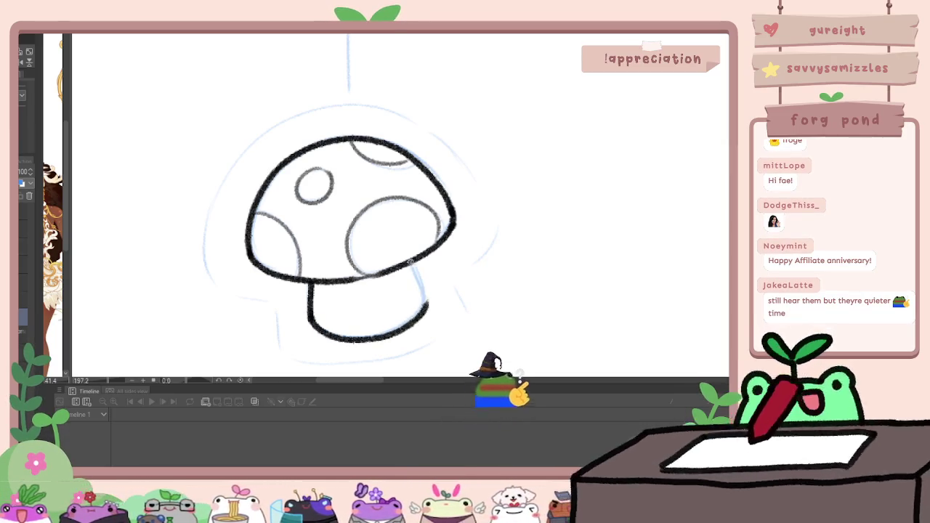
scroll(438, 272, "down", 5)
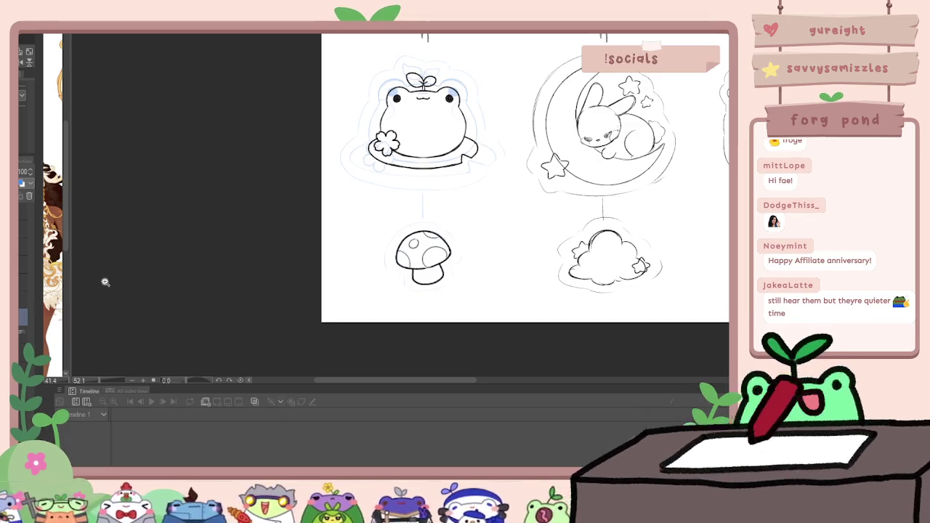
Select the frog charm for a trial transform, then cancel it, leaving the frog unchanged
scroll(322, 264, "down", 2)
scroll(315, 266, "down", 1)
scroll(315, 266, "up", 2)
scroll(332, 262, "up", 1)
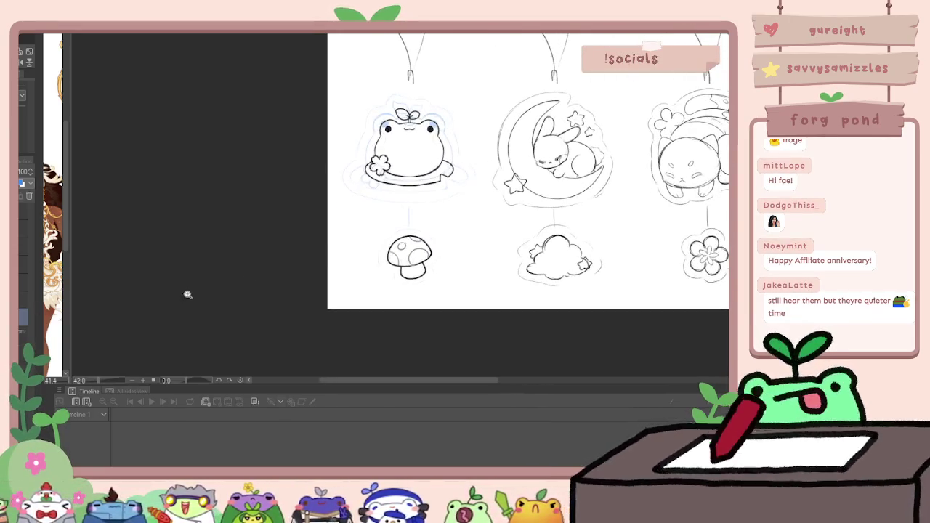
left_click_drag(188, 295, 133, 341)
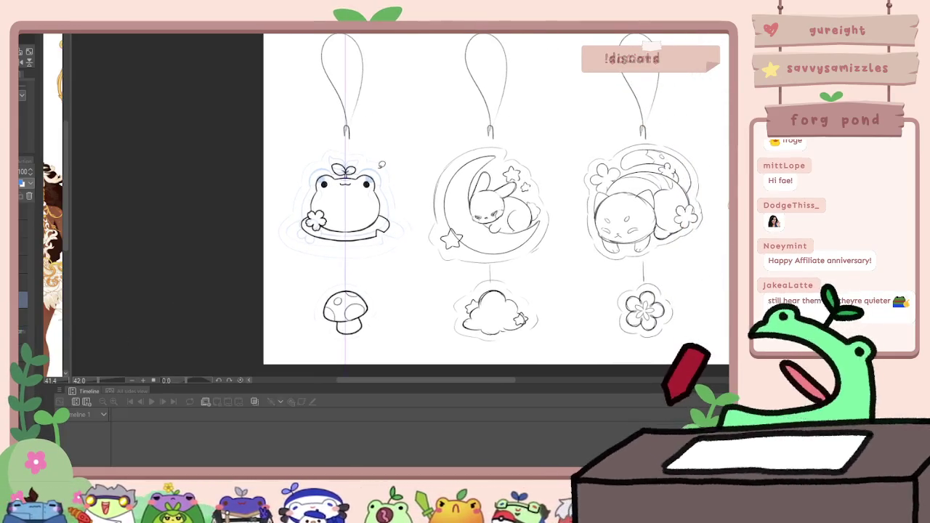
left_click_drag(382, 165, 370, 237)
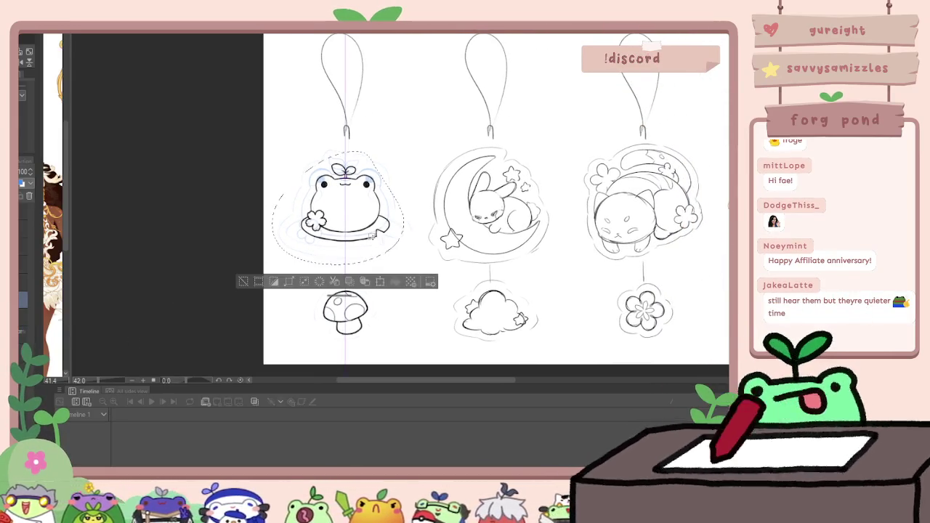
key("ctrl+d")
mouse_move(389, 152)
left_mouse_down()
mouse_move(381, 243)
mouse_move(353, 263)
left_mouse_up()
key("ctrl+t")
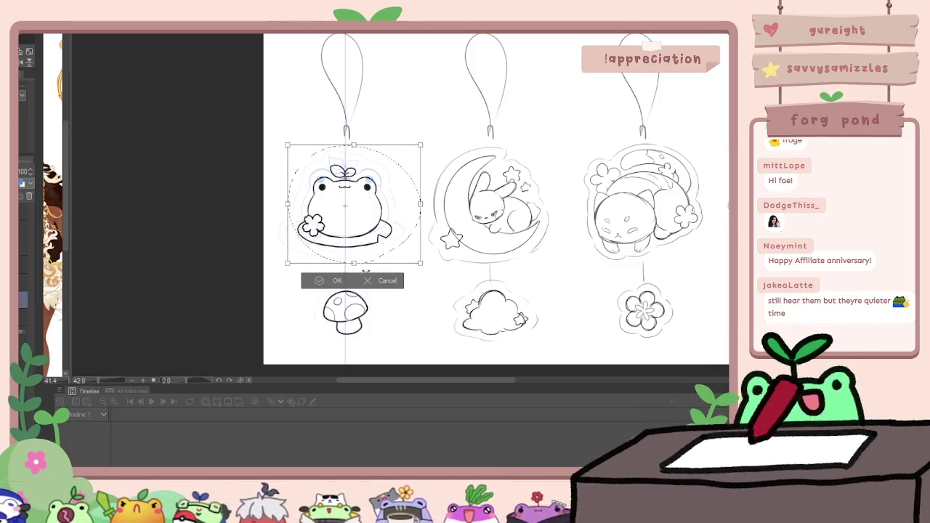
left_click(367, 276)
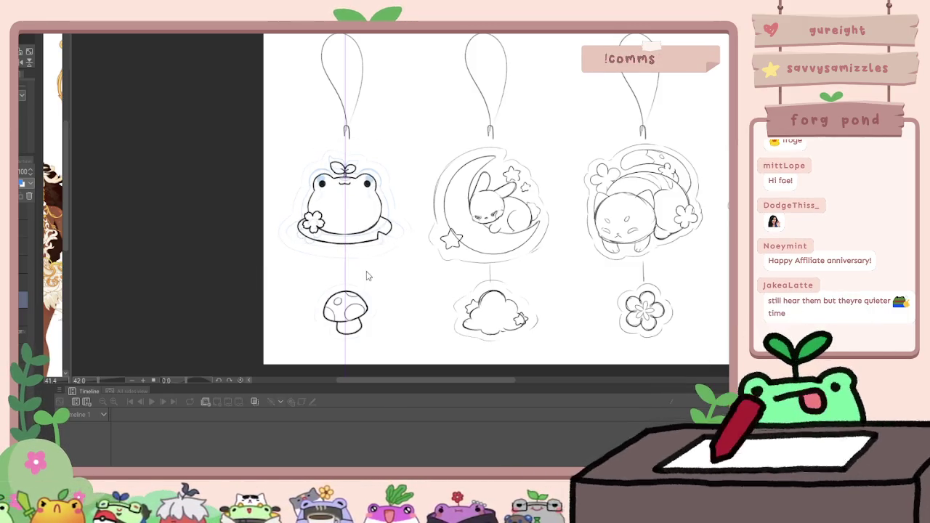
Lasso the mushroom charm and move it up about 14 pixels toward the frog
left_click_drag(356, 270, 353, 273)
key("ctrl+t")
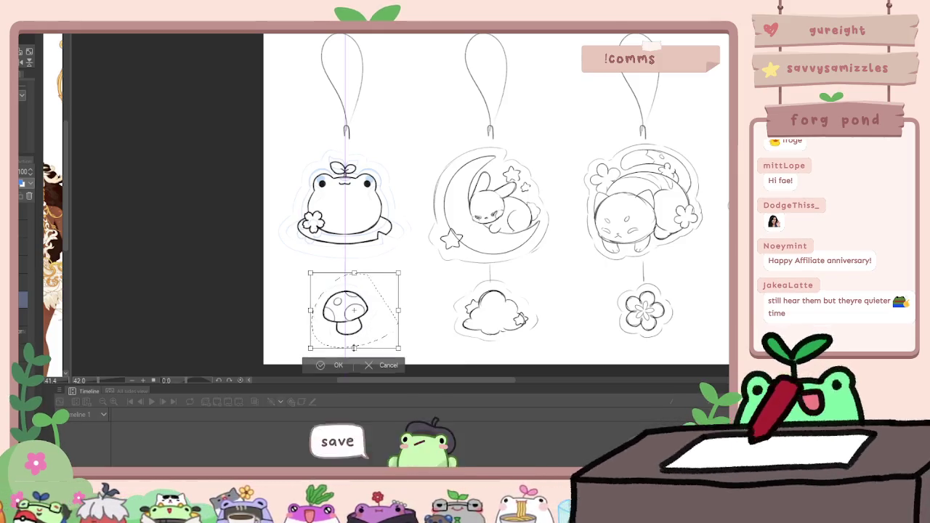
left_click_drag(354, 338, 353, 328)
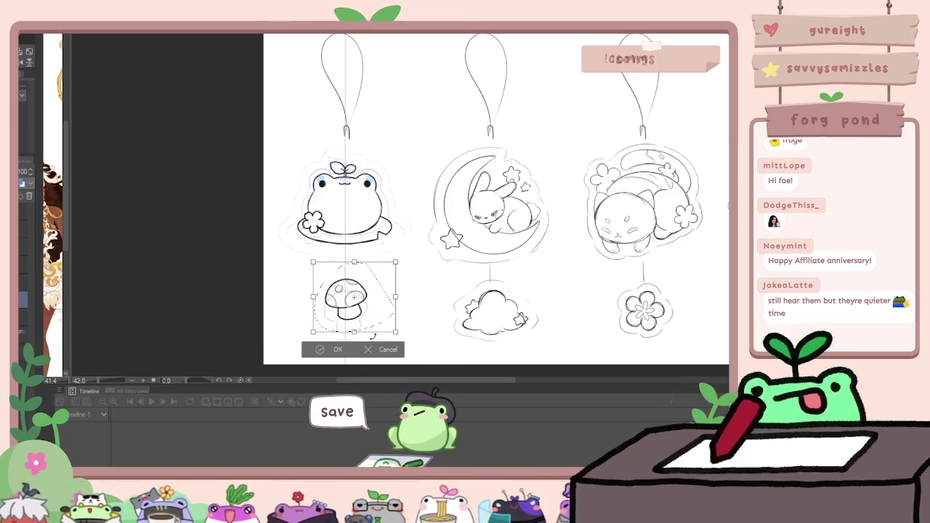
key("Return")
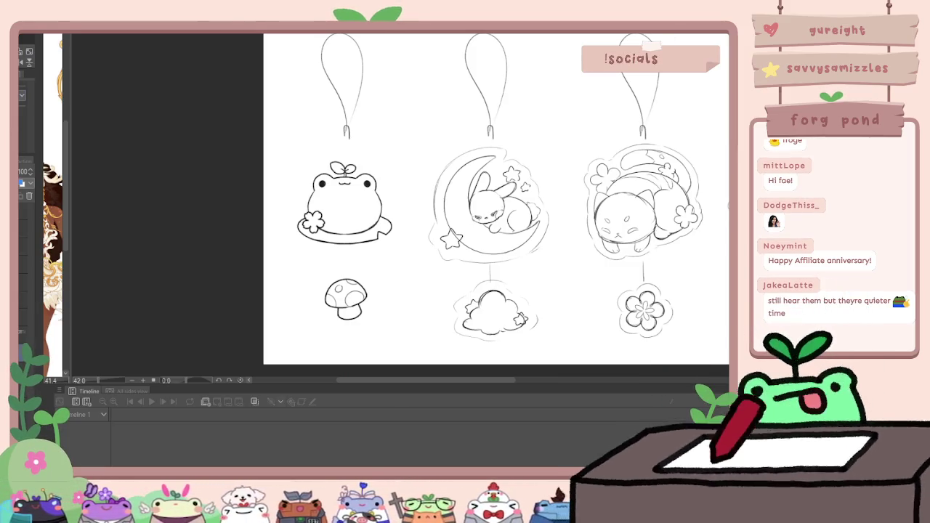
scroll(338, 176, "up", 2)
Paint a grey backing over the frog charm's head, sprout and body
mouse_move(305, 194)
left_mouse_down()
mouse_move(313, 175)
mouse_move(320, 180)
mouse_move(288, 277)
mouse_move(342, 293)
mouse_move(404, 283)
mouse_move(425, 249)
mouse_move(396, 234)
left_mouse_up()
key("ctrl+z")
mouse_move(324, 175)
left_mouse_down()
mouse_move(334, 157)
mouse_move(367, 149)
left_mouse_up()
left_click_drag(398, 176, 405, 197)
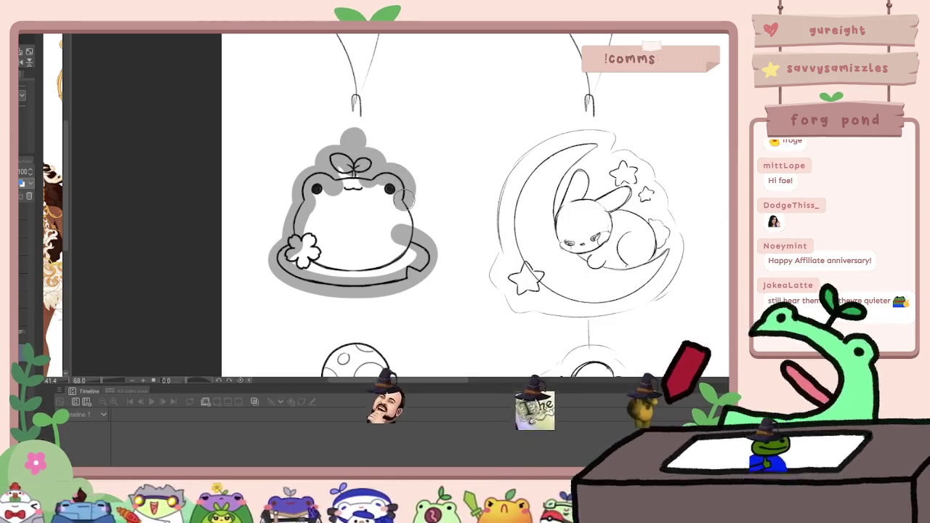
mouse_move(342, 167)
left_mouse_down()
mouse_move(305, 247)
mouse_move(406, 234)
left_mouse_up()
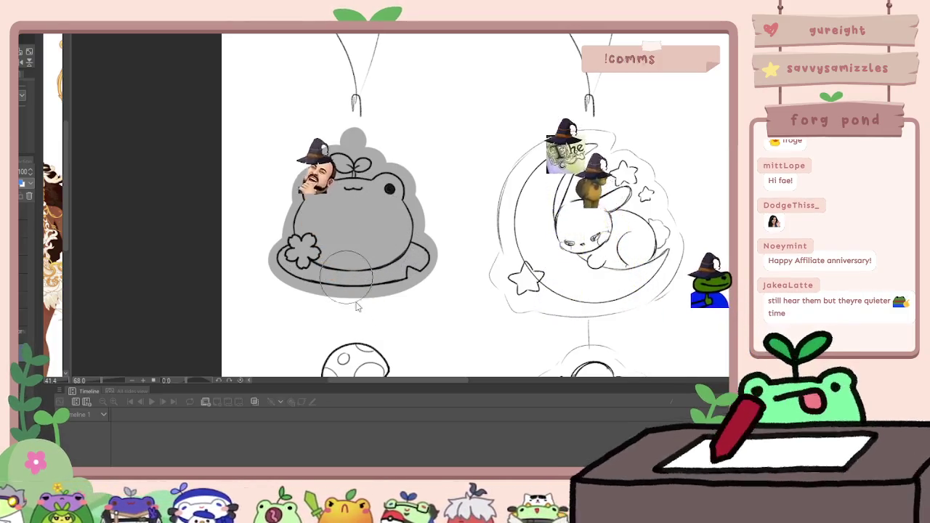
Paint grey over the mushroom's cap and stem, then zoom out to review
scroll(352, 298, "down", 3)
mouse_move(338, 263)
left_mouse_down()
mouse_move(328, 287)
mouse_move(372, 297)
left_mouse_up()
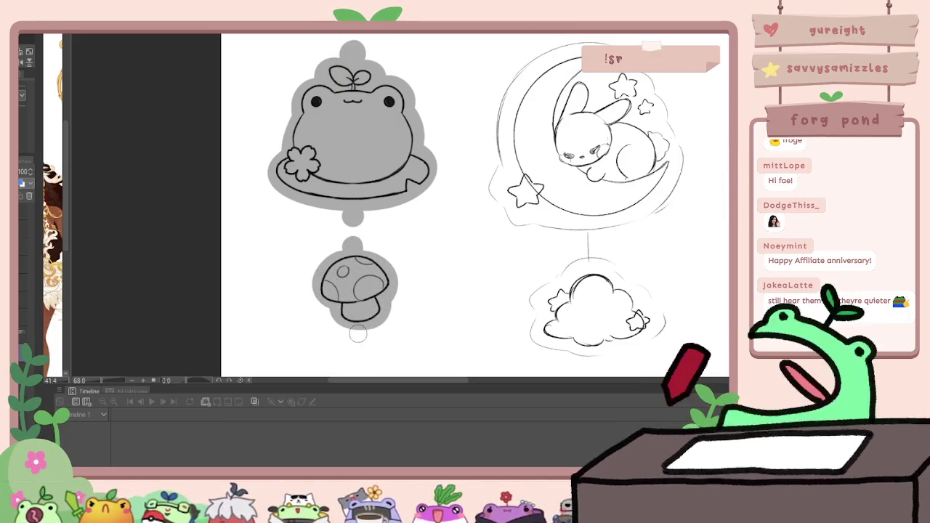
scroll(352, 247, "down", 3)
scroll(328, 311, "up", 2)
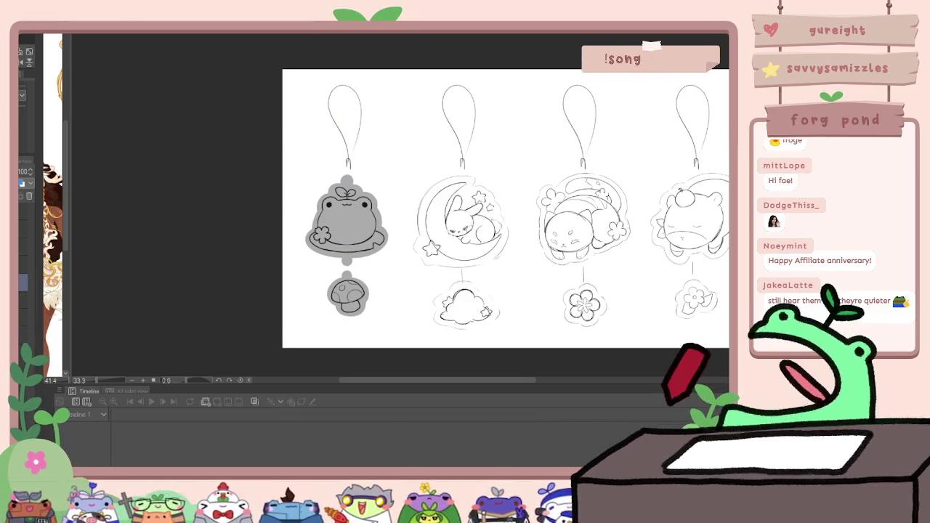
key("ctrl+Tab")
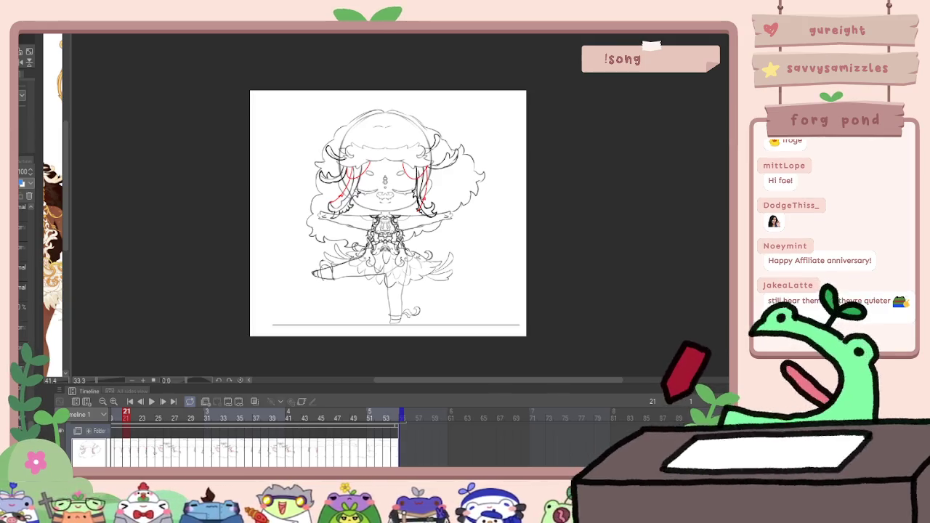
left_click(152, 401)
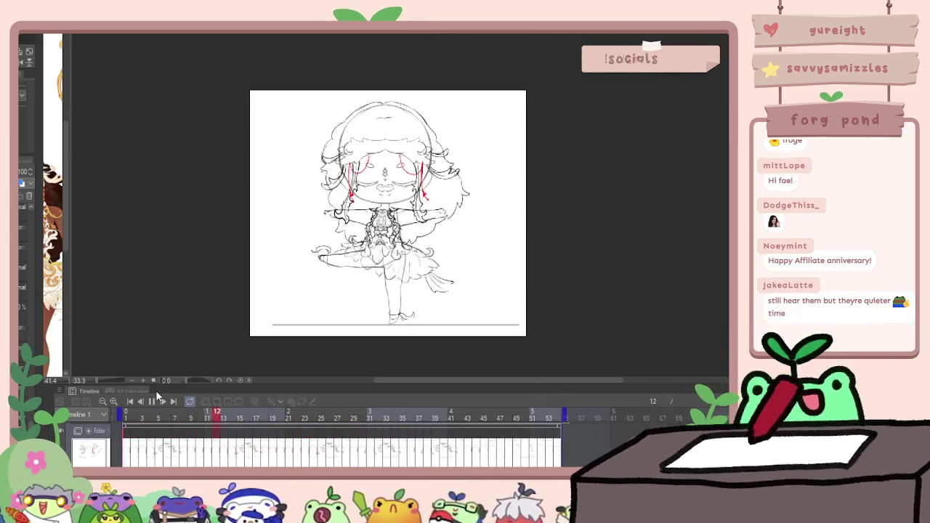
key("ctrl+Tab")
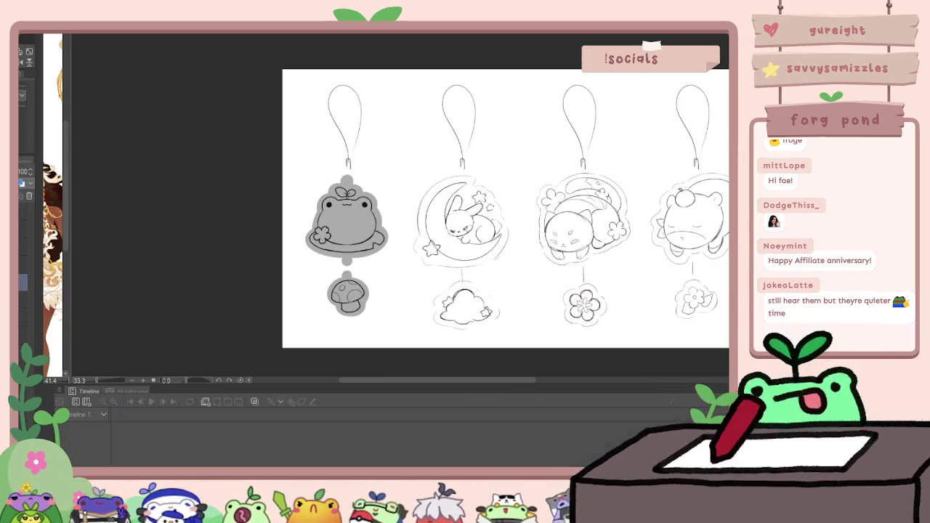
Commit a cat charm transform and shrink the bunny charm slightly
scroll(500, 229, "up", 2)
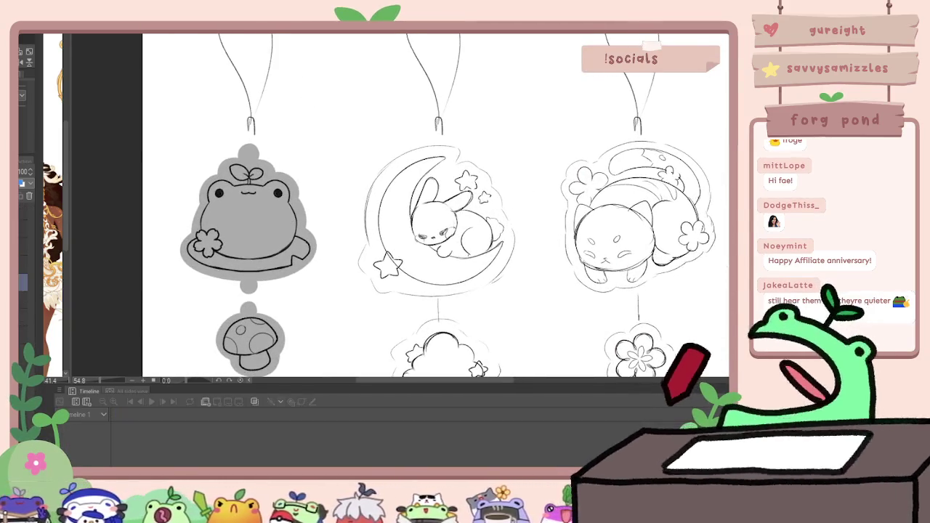
scroll(509, 306, "down", 2)
key("ctrl+t")
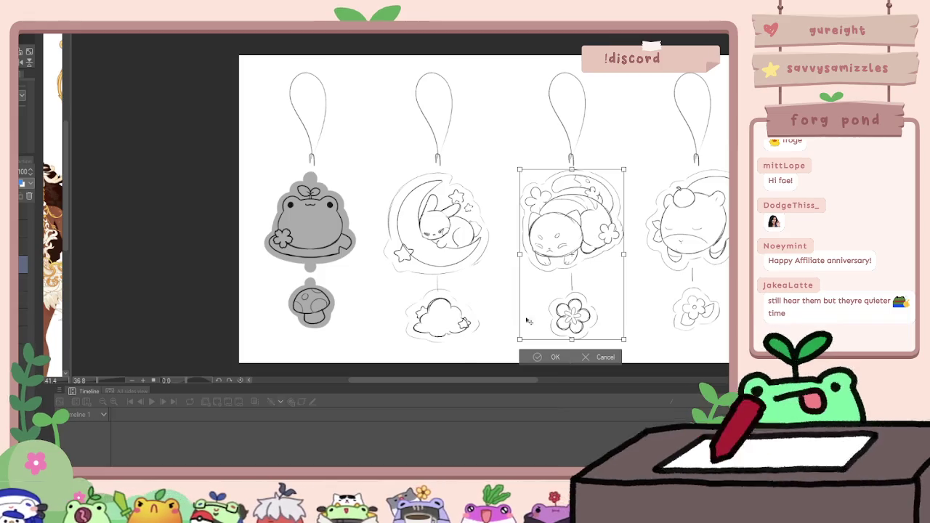
key("Return")
key("ctrl+t")
left_click_drag(436, 341, 490, 312)
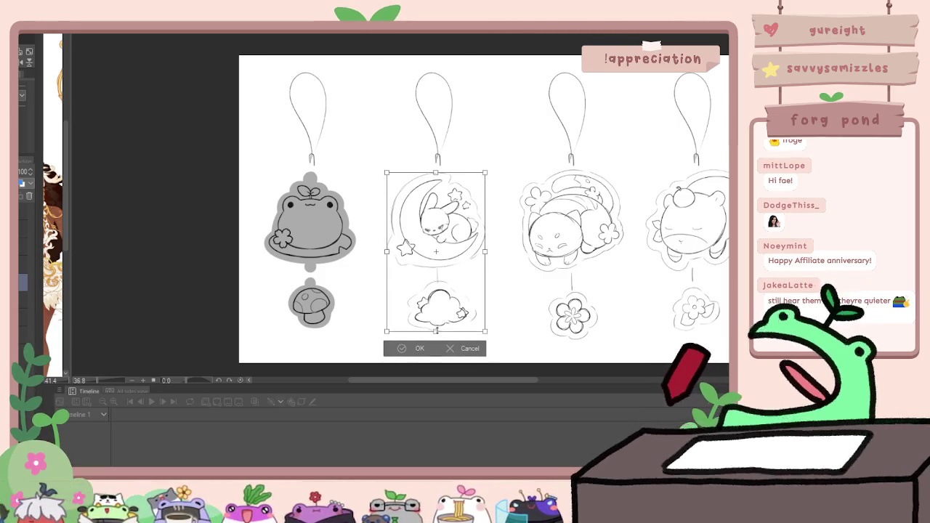
key("Return")
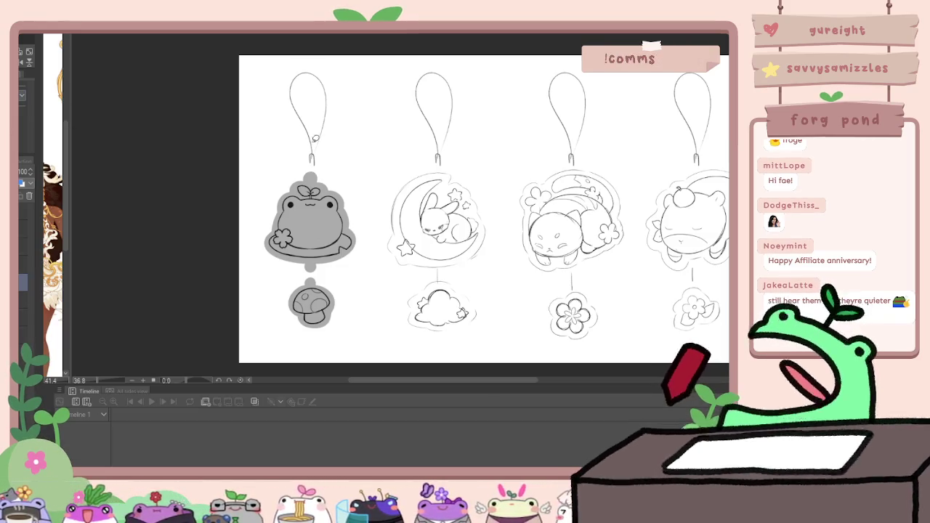
left_click_drag(451, 159, 428, 162)
Reselect the bunny-on-moon charm, shrink it around its centre, and deselect
left_click_drag(436, 274, 497, 247)
key("ctrl+t")
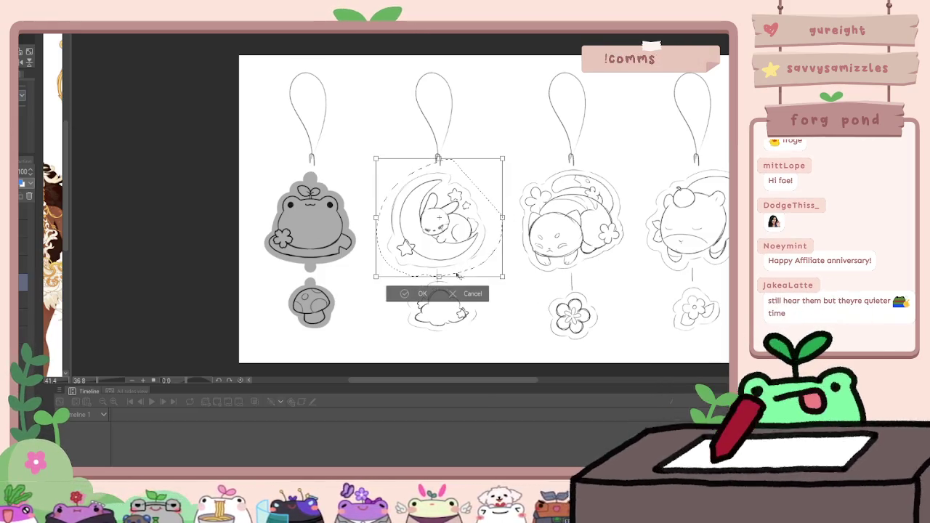
left_click_drag(439, 275, 439, 275)
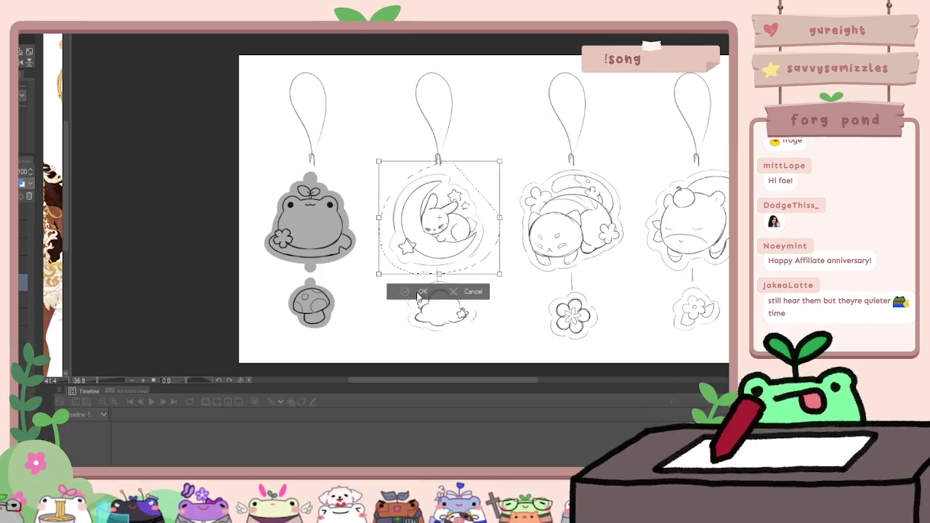
left_click(423, 291)
key("ctrl+d")
left_click_drag(464, 330, 409, 336)
Commit a transform on the cloud charm and shrink the cat charm proportionally
mouse_move(407, 276)
left_mouse_down()
mouse_move(337, 316)
mouse_move(447, 314)
left_mouse_up()
key("ctrl+t")
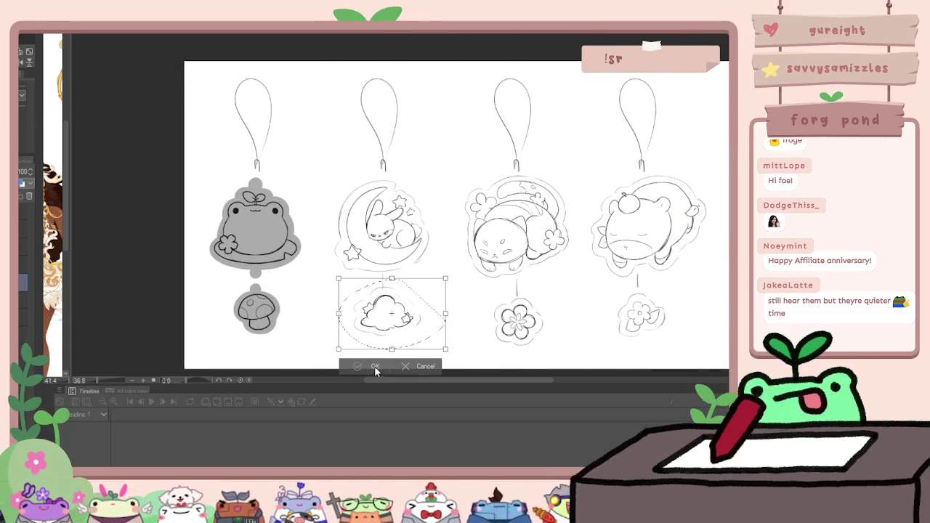
key("Return")
key("ctrl+t")
left_click_drag(517, 347, 516, 332)
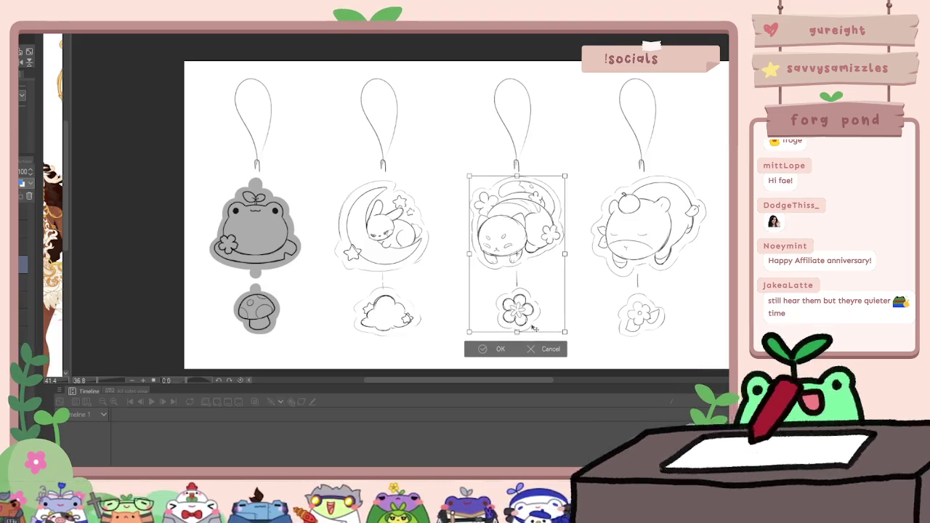
key("Return")
Nudge the fourth cow charm slightly and pick the moon-bunny sketch layer
scroll(457, 215, "right", 3)
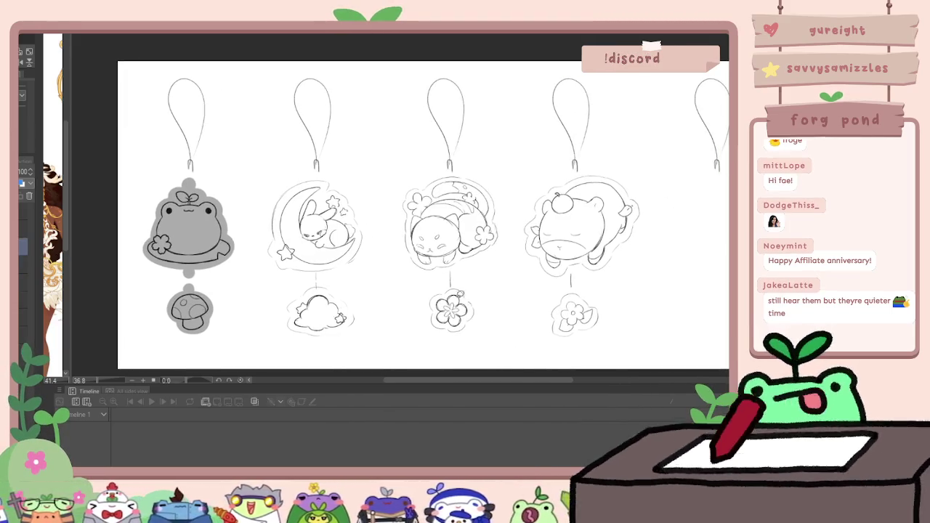
key("ctrl+t")
left_click_drag(582, 320, 586, 320)
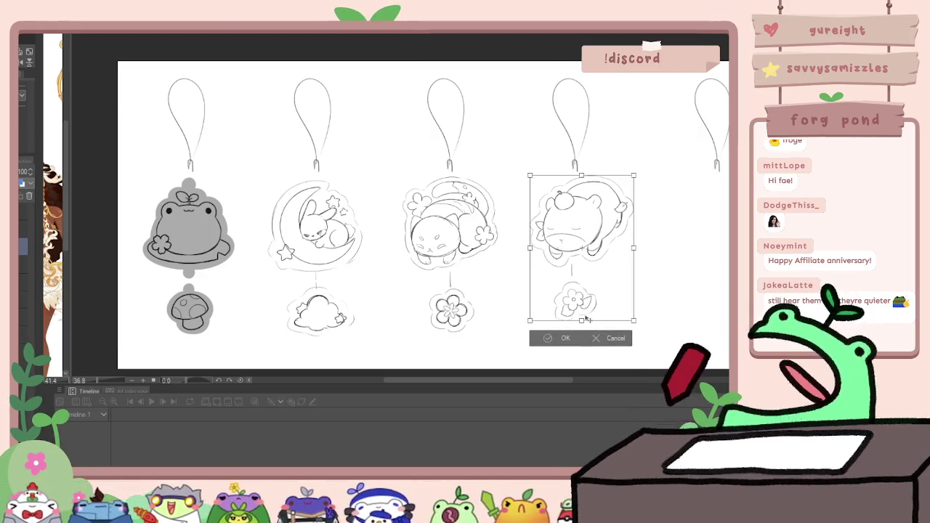
key("Return")
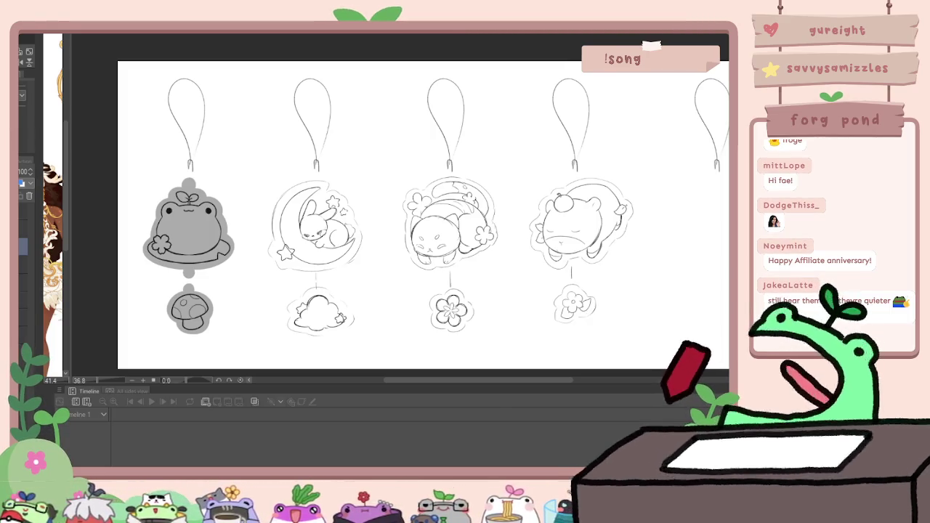
left_click(22, 283)
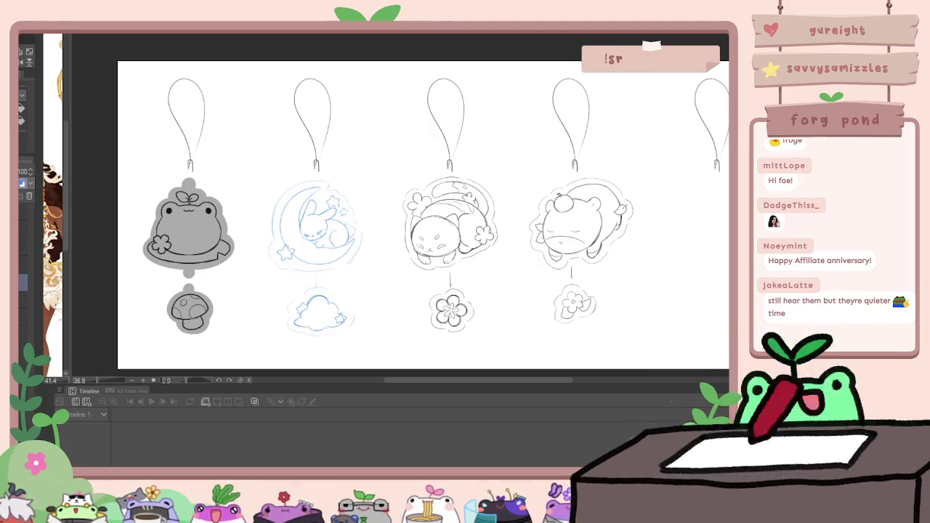
Set the moon-bunny sketch to 31% opacity, zoom in, and ink the head's left edge
type("31")
left_click_drag(328, 231, 373, 229)
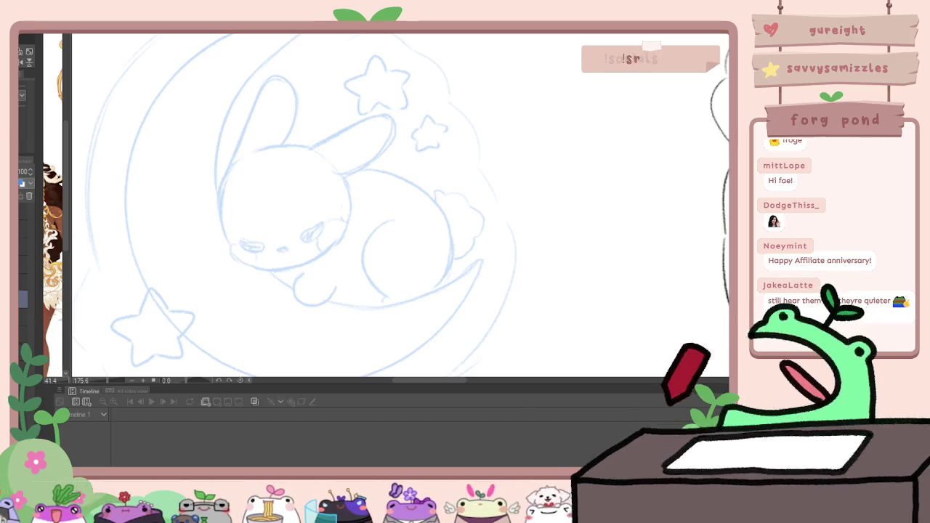
left_click_drag(274, 235, 267, 191)
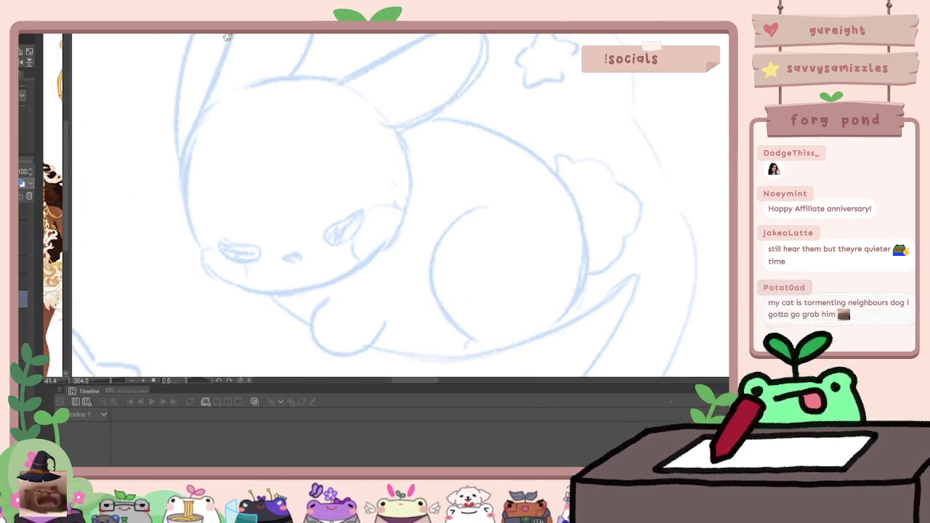
left_click_drag(316, 147, 373, 155)
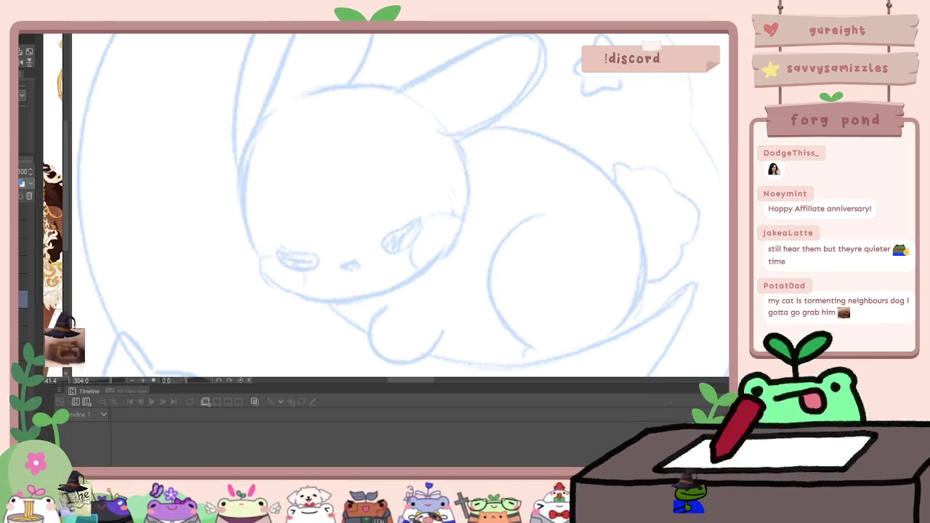
mouse_move(257, 121)
left_mouse_down()
mouse_move(244, 181)
mouse_move(260, 255)
mouse_move(377, 293)
mouse_move(448, 254)
left_mouse_up()
left_click_drag(458, 137, 447, 256)
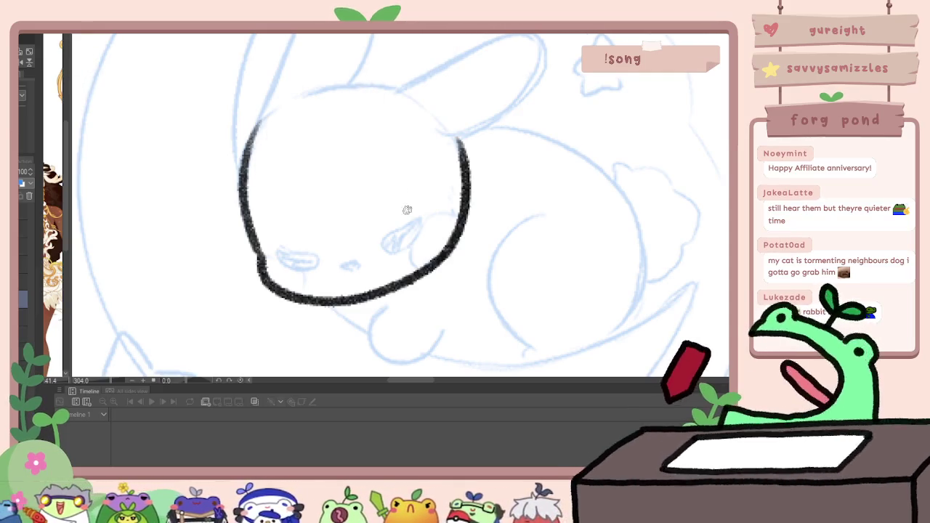
key("ctrl+z")
Ink the bottom and right side of the bunny's head and its right ear
key("ctrl+z")
mouse_move(256, 250)
left_mouse_down()
mouse_move(259, 270)
mouse_move(337, 305)
mouse_move(386, 266)
mouse_move(457, 236)
left_mouse_up()
key("ctrl+z")
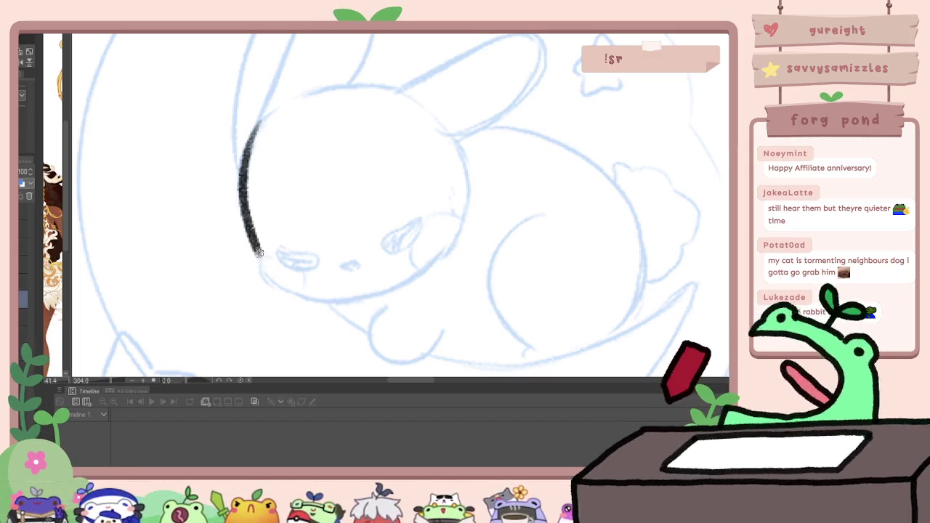
mouse_move(292, 296)
left_mouse_down()
mouse_move(385, 297)
mouse_move(454, 234)
mouse_move(466, 173)
mouse_move(460, 142)
left_mouse_up()
left_click_drag(464, 188, 394, 241)
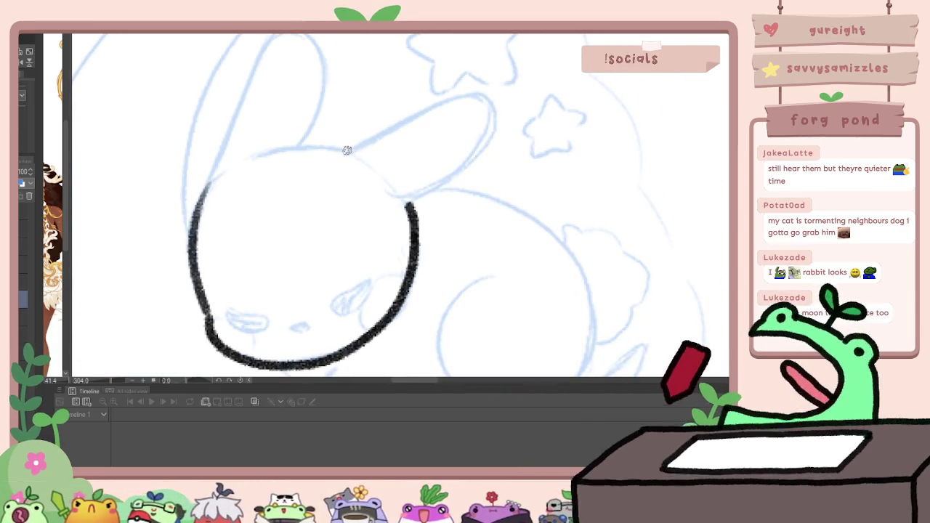
left_click_drag(347, 151, 446, 103)
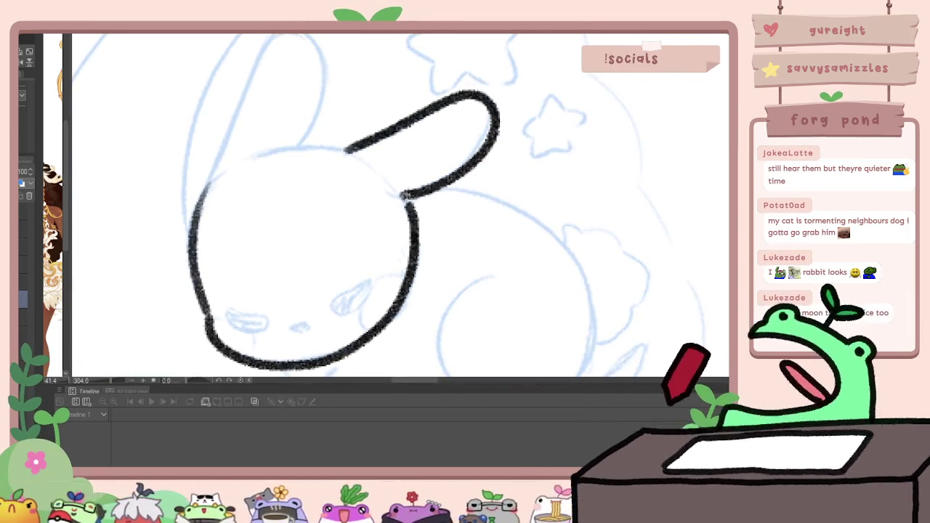
left_click_drag(405, 195, 397, 196)
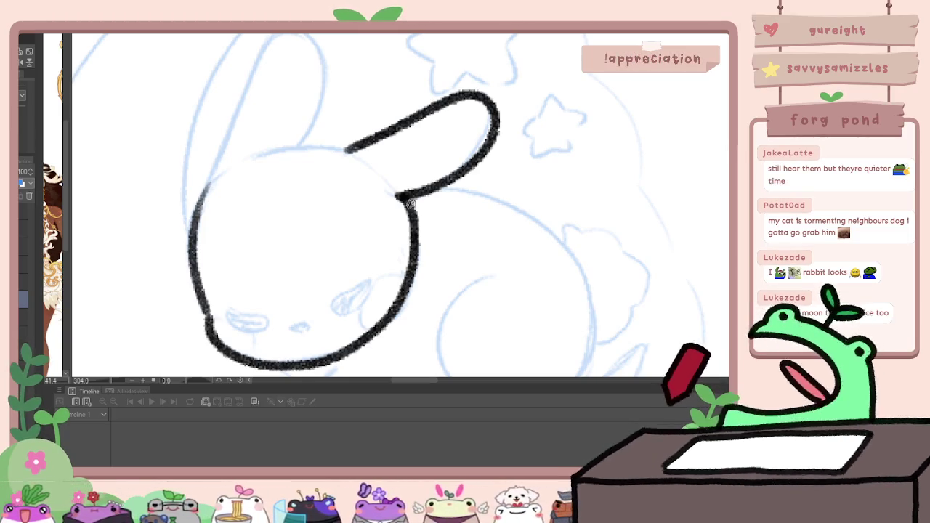
Ink the bunny's left ear, redrawing it once and joining it to the head
left_click_drag(228, 168, 226, 216)
mouse_move(197, 254)
left_mouse_down()
mouse_move(284, 76)
mouse_move(318, 129)
left_mouse_up()
mouse_move(254, 209)
left_mouse_down()
mouse_move(301, 193)
mouse_move(347, 195)
left_mouse_up()
scroll(318, 205, "down", 5)
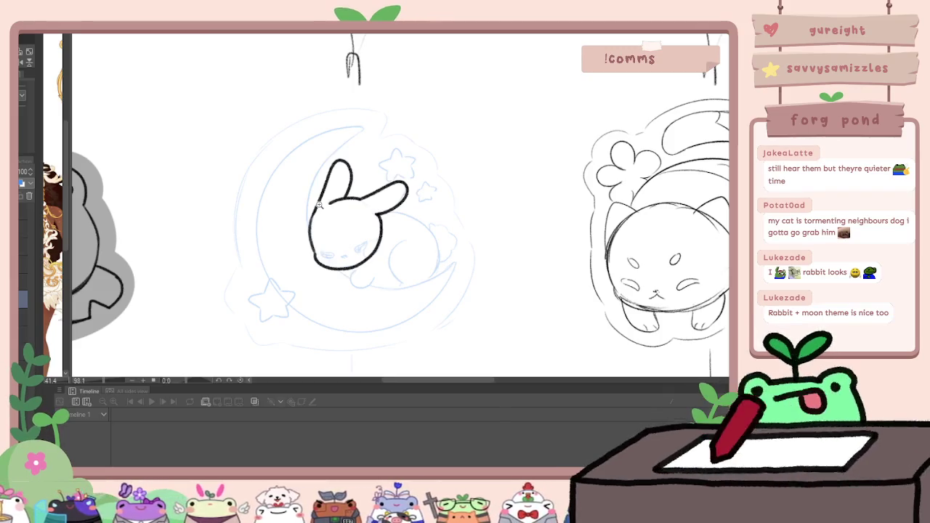
scroll(368, 196, "up", 4)
key("ctrl+z")
key("ctrl+z")
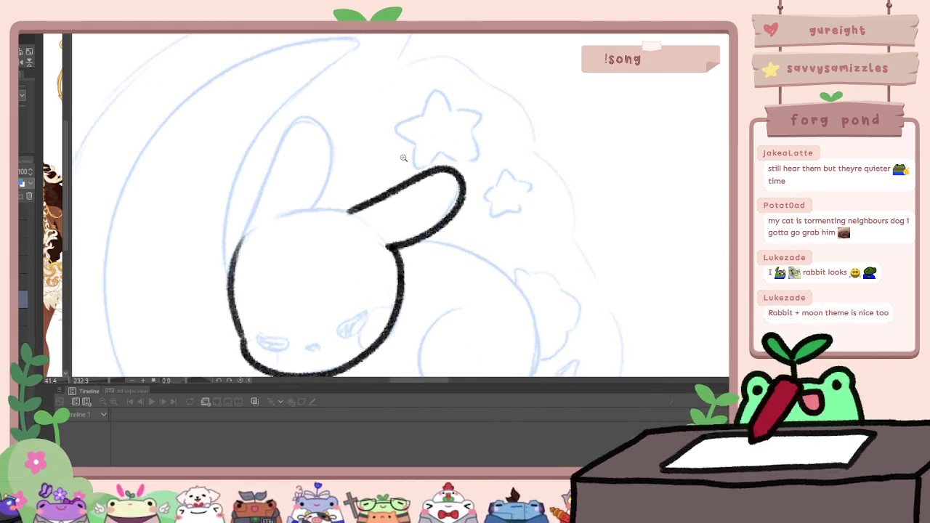
mouse_move(246, 237)
left_mouse_down()
mouse_move(280, 131)
mouse_move(331, 157)
mouse_move(313, 203)
mouse_move(356, 212)
left_mouse_up()
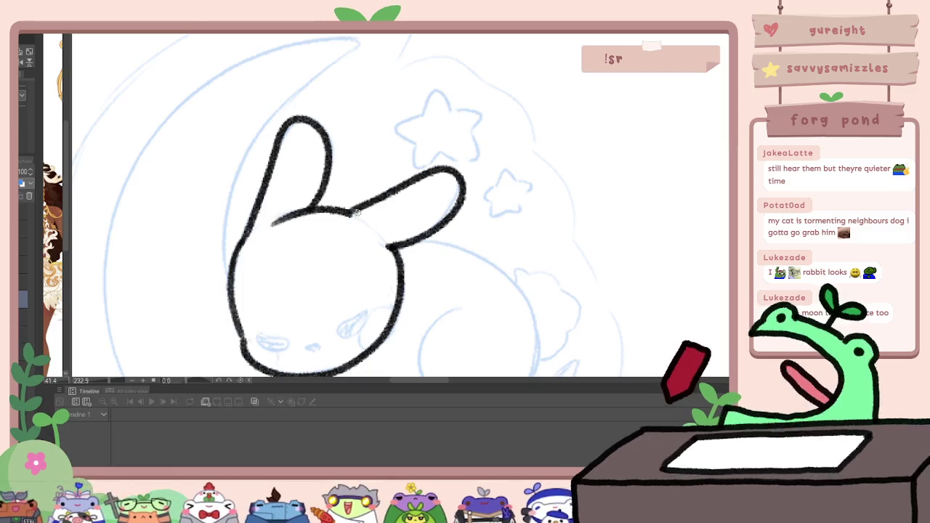
scroll(356, 212, "down", 3)
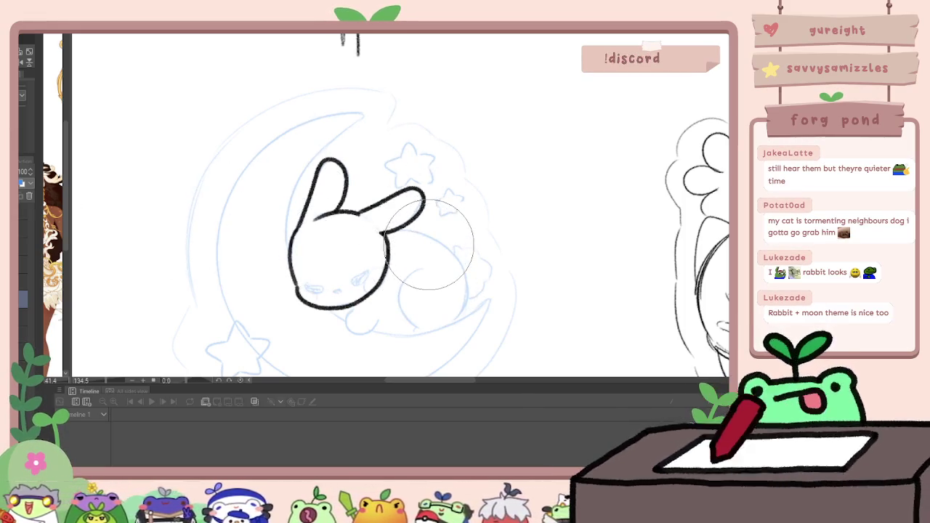
scroll(410, 244, "up", 2)
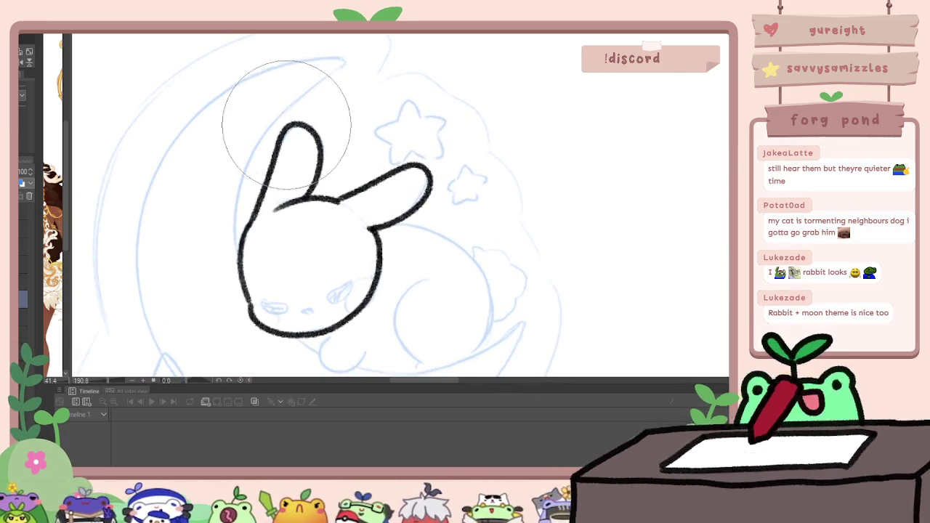
Delete the old bunny head and ear lineart and re-ink both sides of the head
key("Delete")
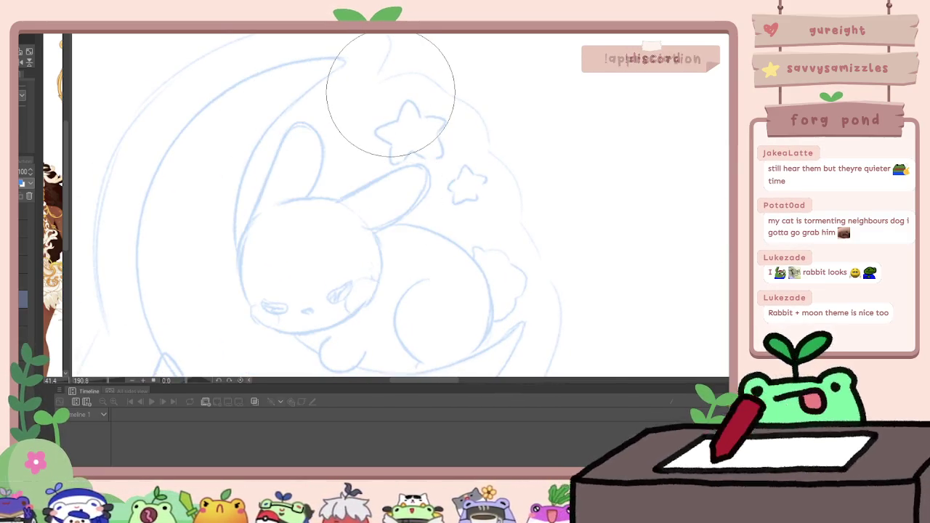
mouse_move(269, 208)
left_mouse_down()
mouse_move(250, 305)
mouse_move(345, 324)
left_mouse_up()
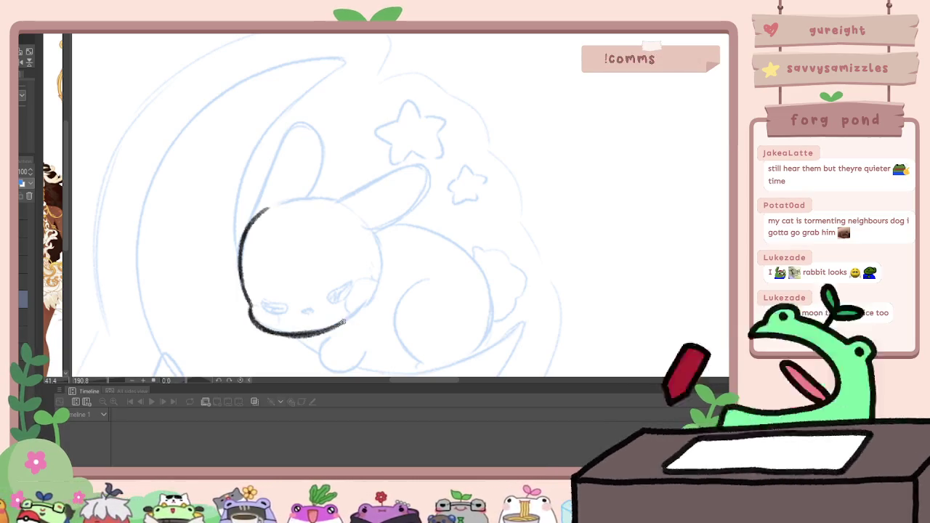
left_click_drag(377, 232, 341, 325)
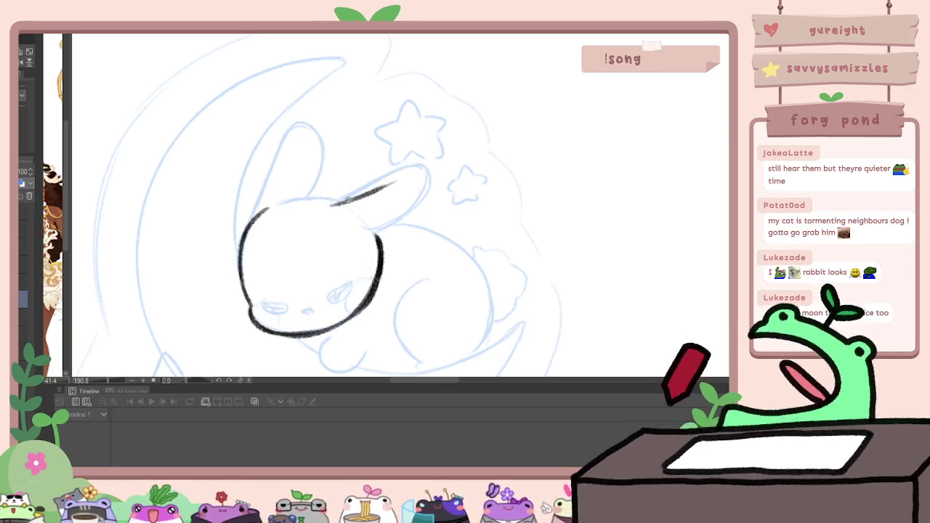
key("ctrl+z")
Redraw the right ear's top edge around its tip and ink the left ear
left_click_drag(322, 205, 405, 170)
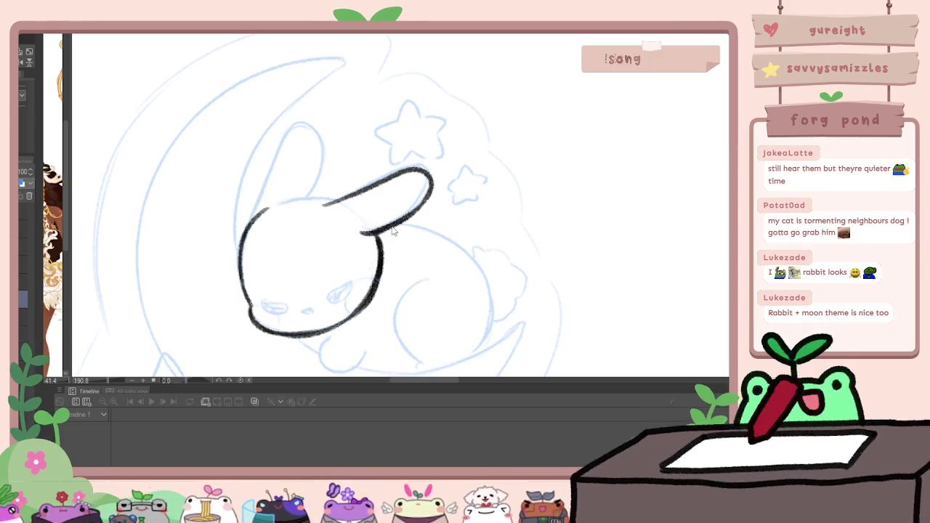
key("ctrl+z")
key("ctrl+z")
key("ctrl+z")
left_click_drag(420, 166, 420, 204)
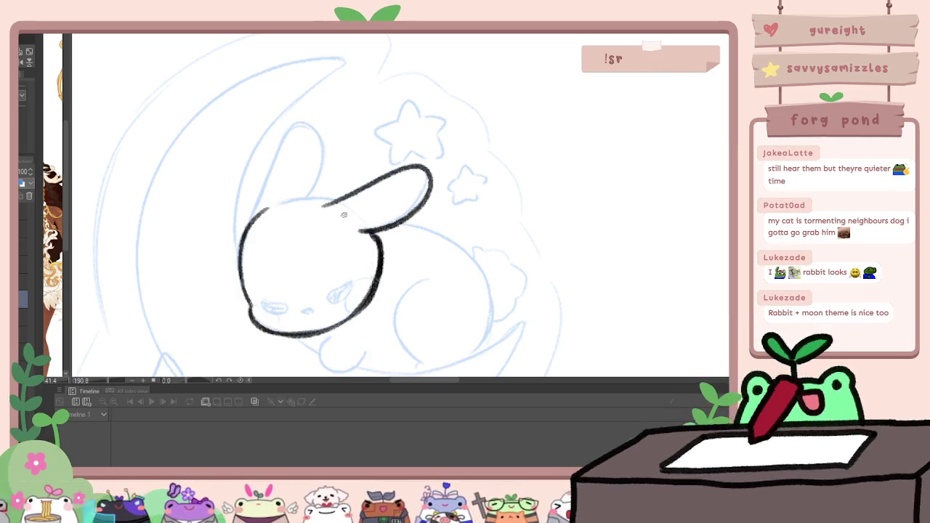
mouse_move(254, 195)
left_mouse_down()
mouse_move(313, 125)
mouse_move(315, 176)
left_mouse_up()
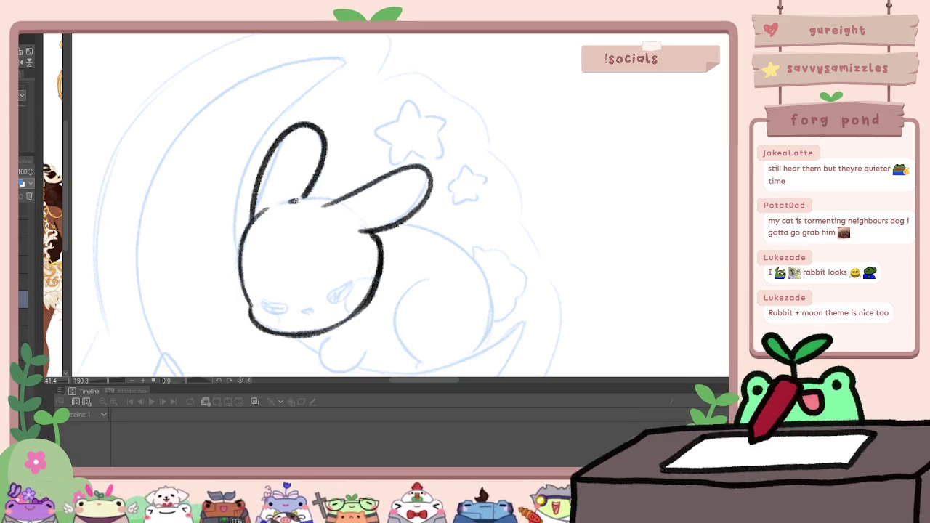
scroll(456, 174, "down", 3)
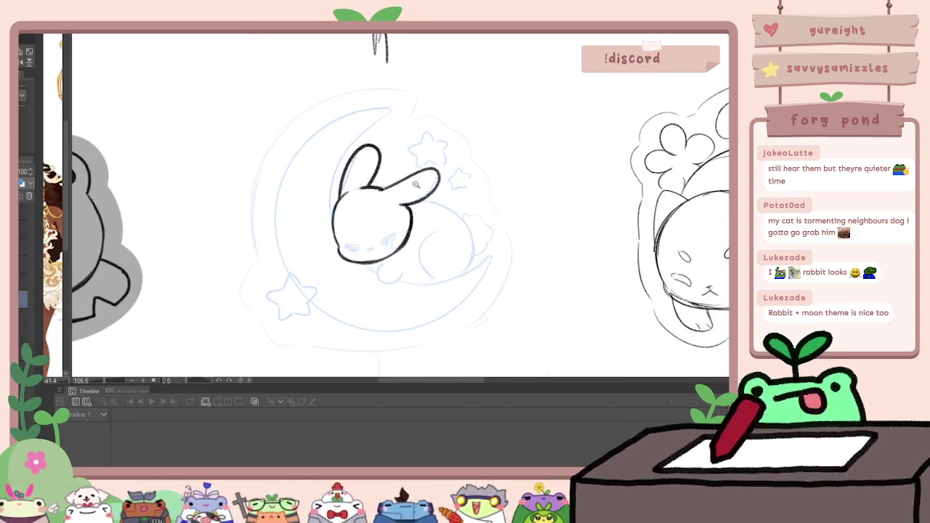
scroll(388, 191, "up", 4)
Rework the right ear over several attempts, finishing its line down into the head
key("ctrl+z")
key("ctrl+z")
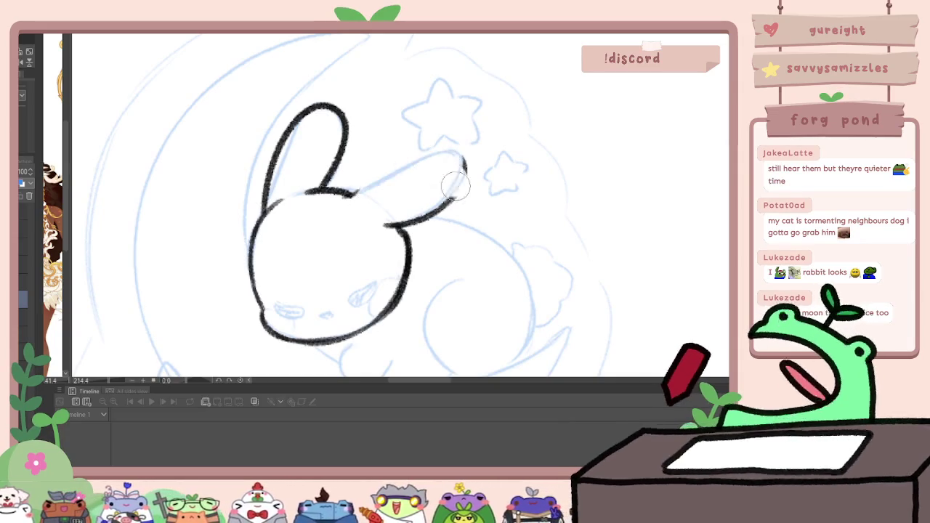
mouse_move(347, 194)
left_mouse_down()
mouse_move(440, 153)
mouse_move(438, 211)
left_mouse_up()
key("ctrl+z")
mouse_move(348, 194)
left_mouse_down()
mouse_move(452, 162)
mouse_move(404, 218)
left_mouse_up()
key("ctrl+z")
left_click_drag(458, 179, 444, 218)
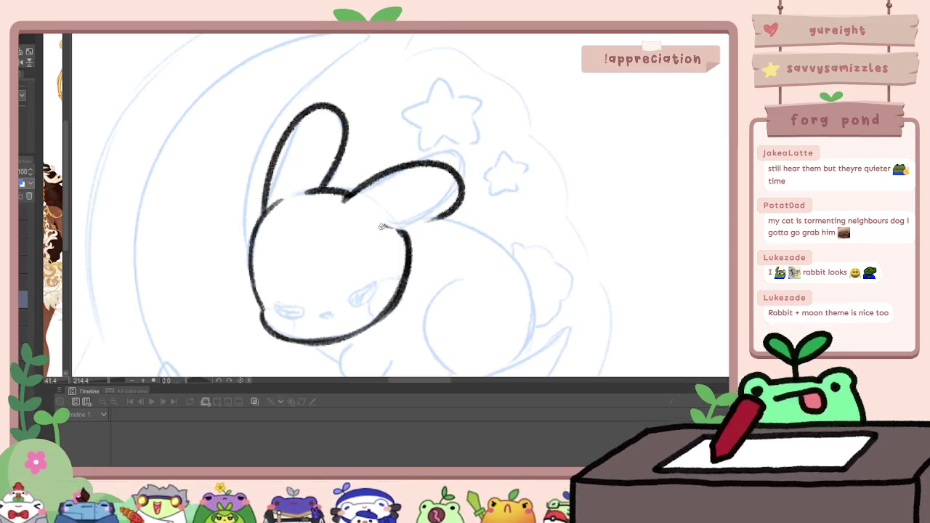
scroll(462, 170, "down", 5)
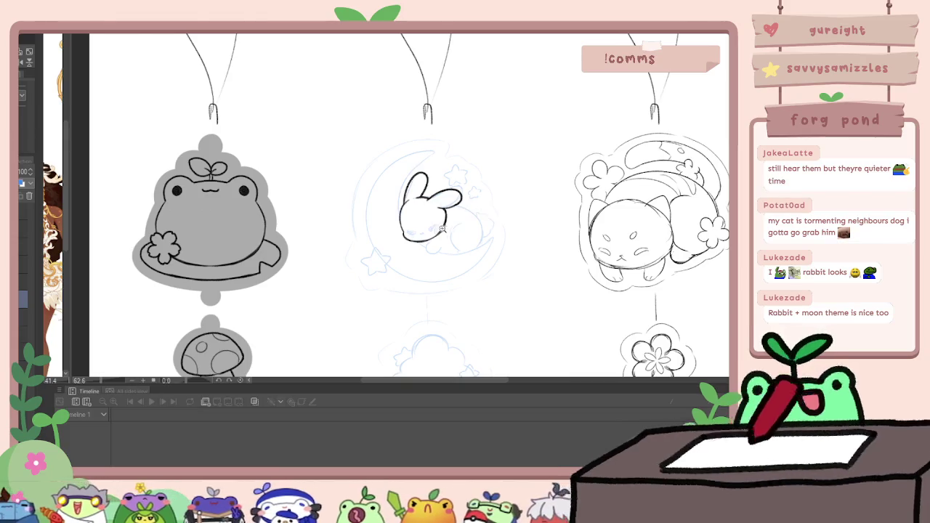
scroll(441, 229, "up", 5)
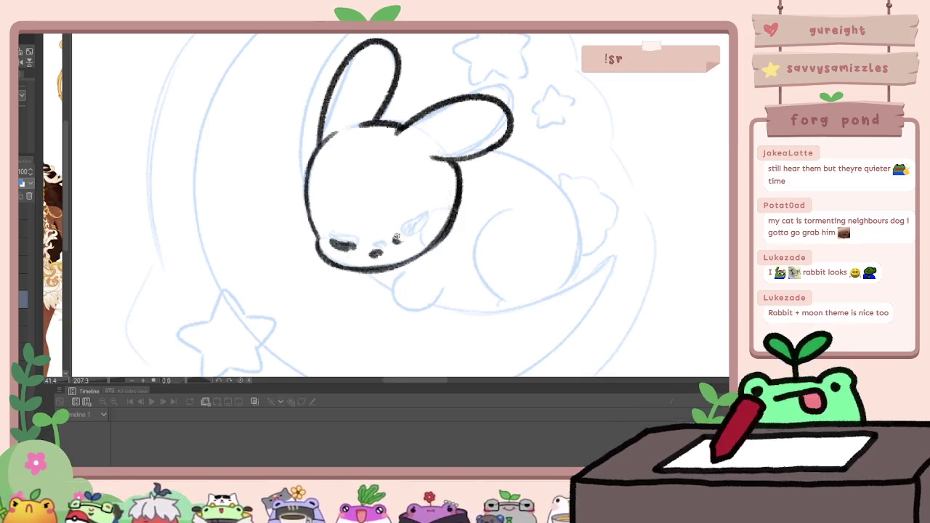
Zoom in and ink the bunny's sleepy left eye and the paw curling under its chin
scroll(400, 203, "down", 3)
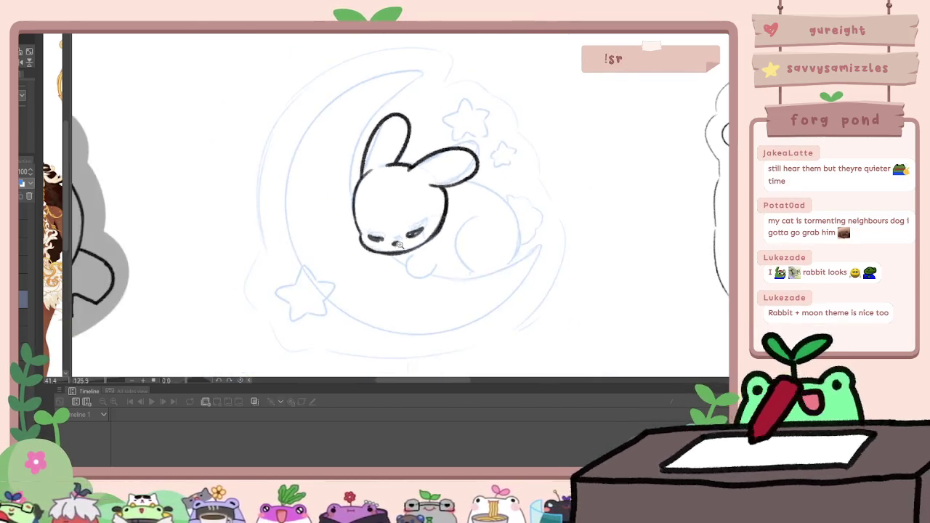
scroll(400, 204, "up", 4)
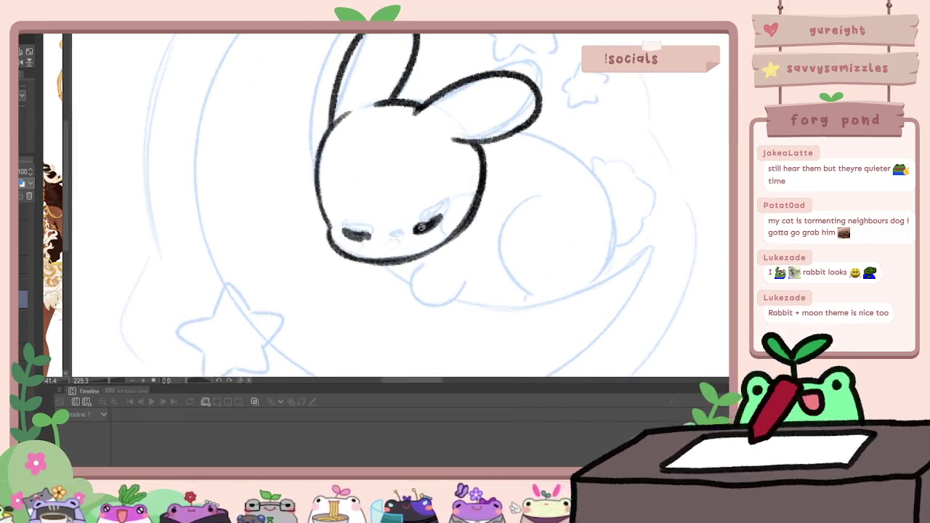
scroll(391, 247, "down", 2)
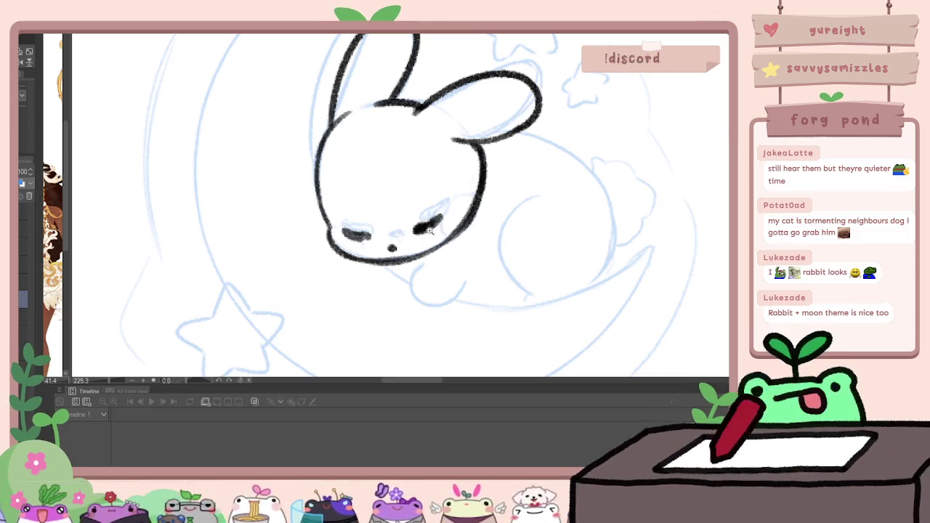
scroll(514, 250, "down", 2)
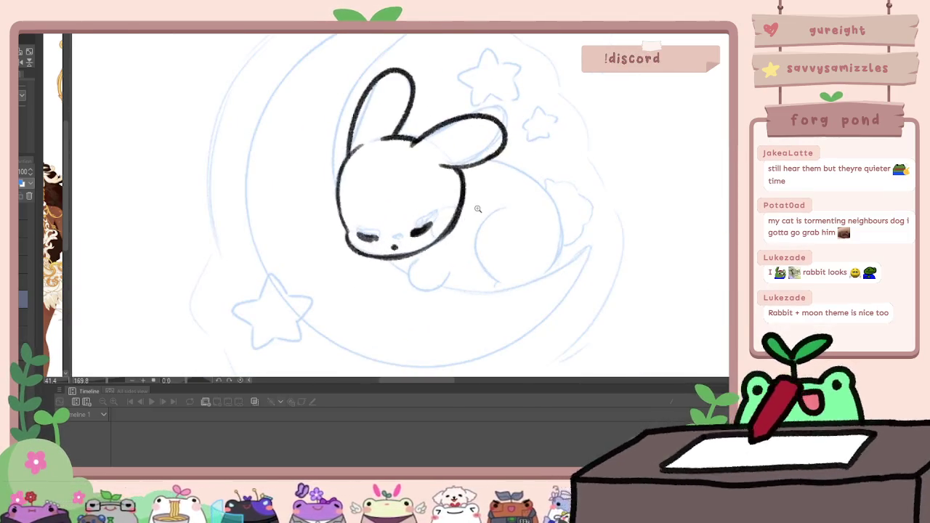
left_click_drag(356, 235, 378, 237)
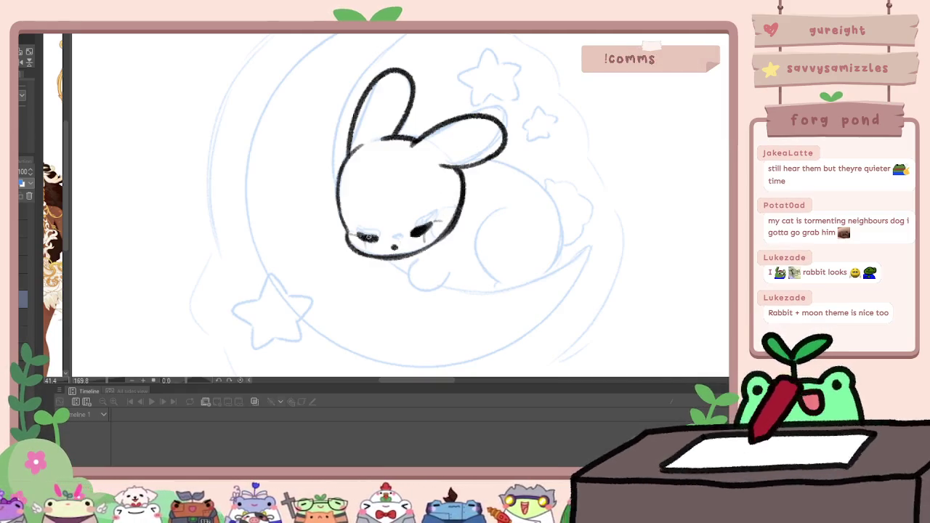
left_click_drag(421, 256, 455, 276)
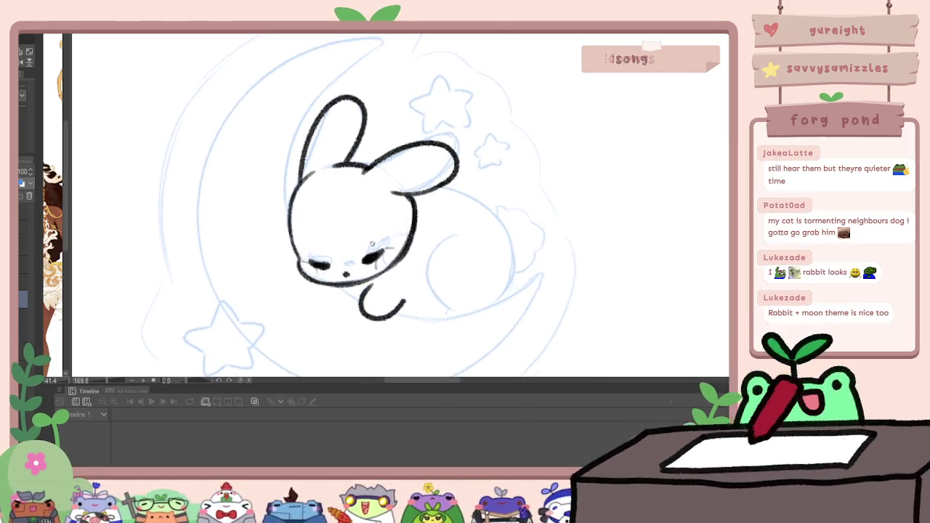
Ink the moon's inner edge behind the bunny and extend it under the paw
scroll(290, 224, "up", 2)
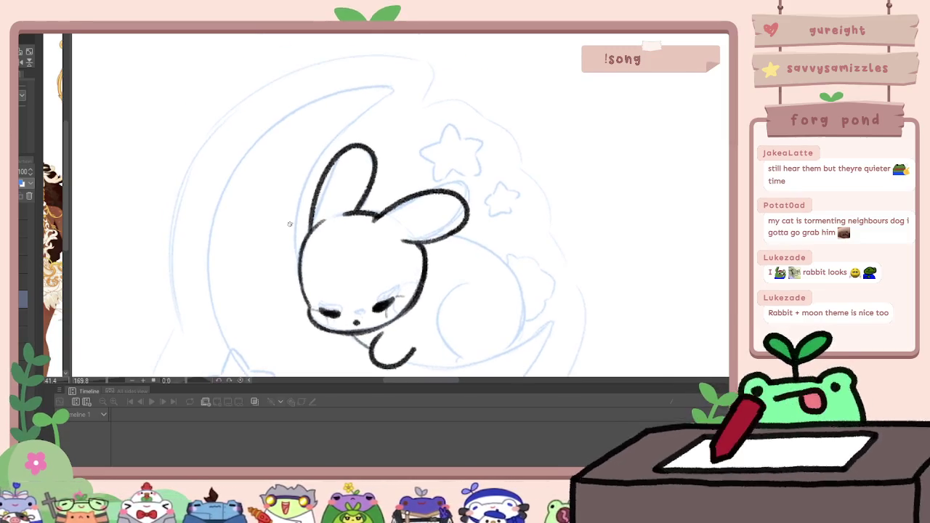
left_click_drag(298, 248, 400, 105)
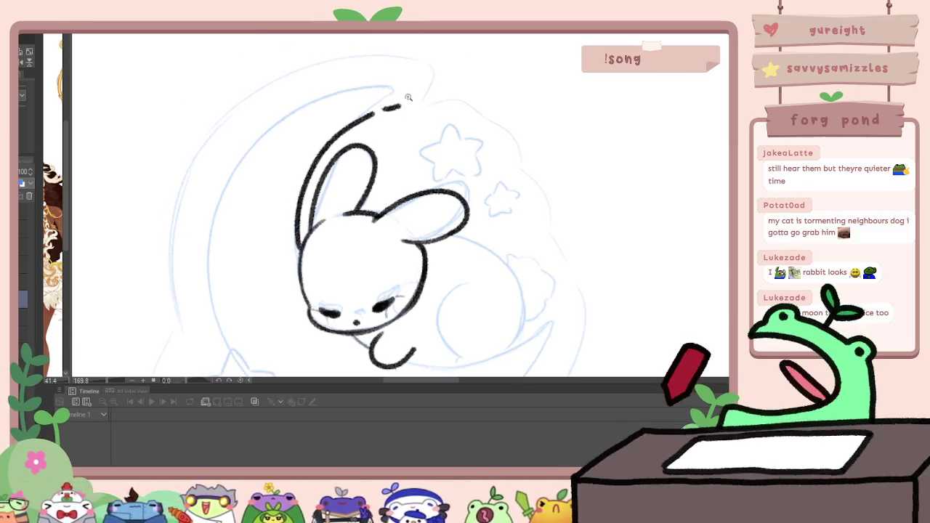
scroll(408, 97, "down", 3)
scroll(480, 245, "up", 3)
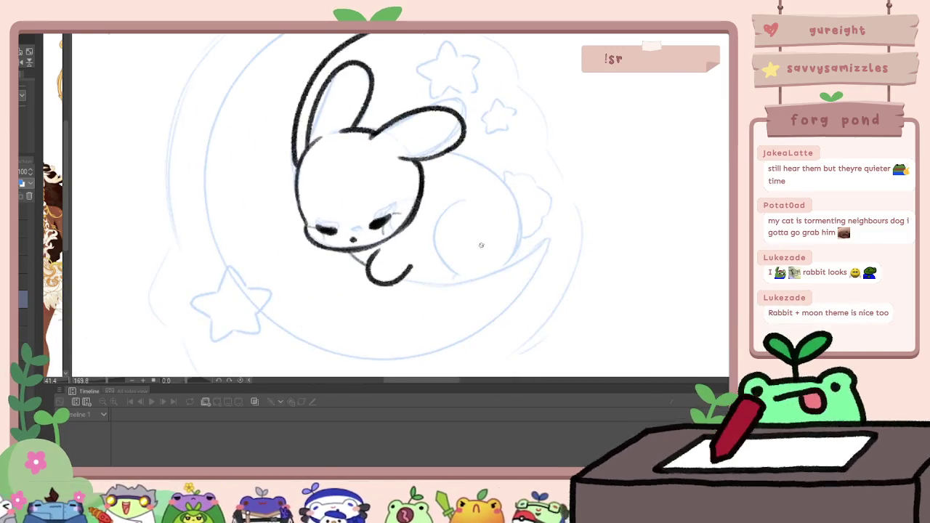
scroll(481, 245, "down", 3)
key("ctrl+z")
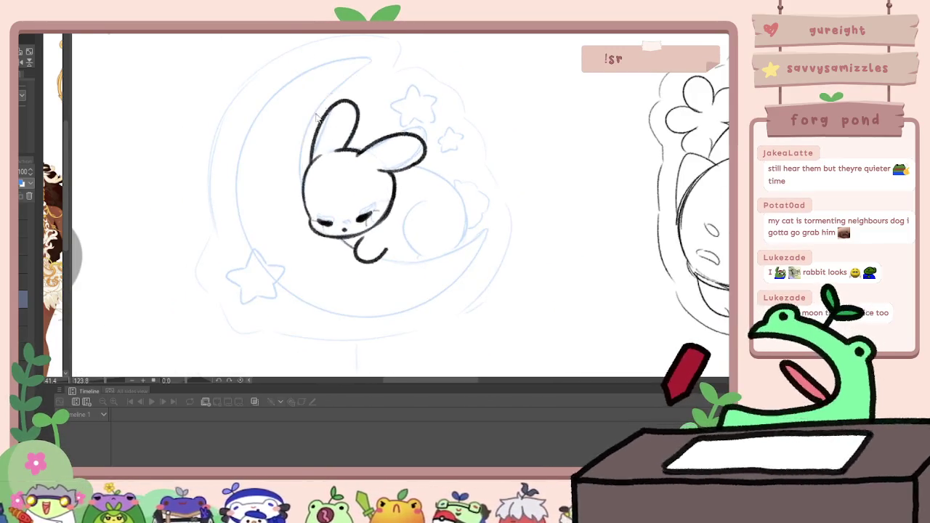
left_click_drag(302, 170, 371, 75)
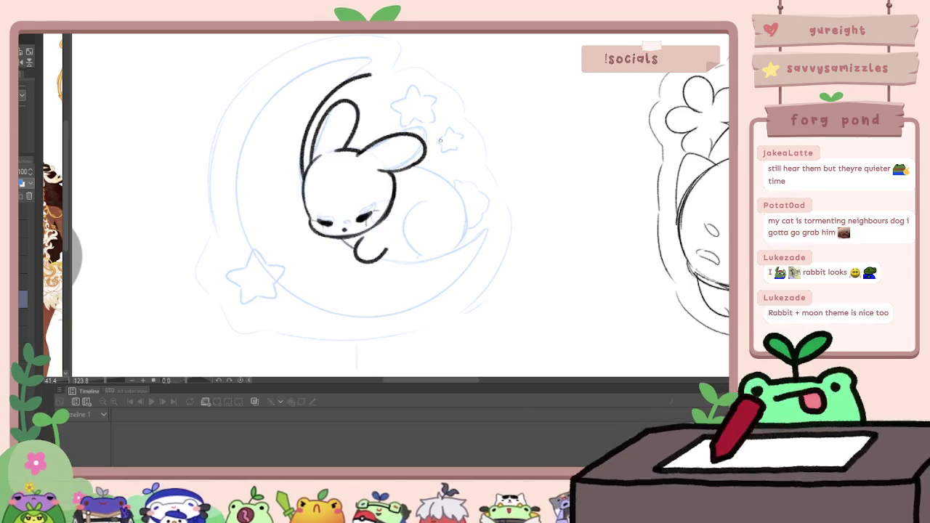
left_click_drag(387, 259, 451, 243)
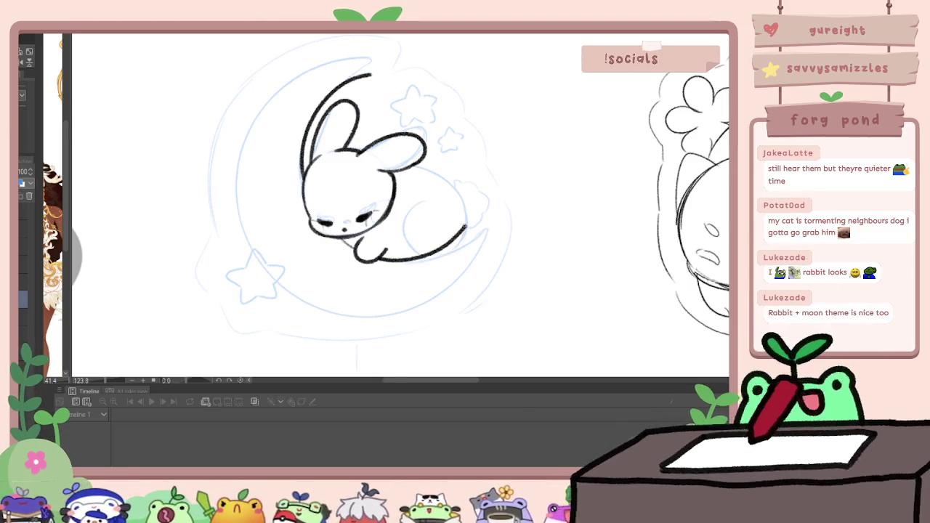
Trace the moon's outer curve from the top down around its bottom, then zoom out
left_click_drag(370, 74, 271, 292)
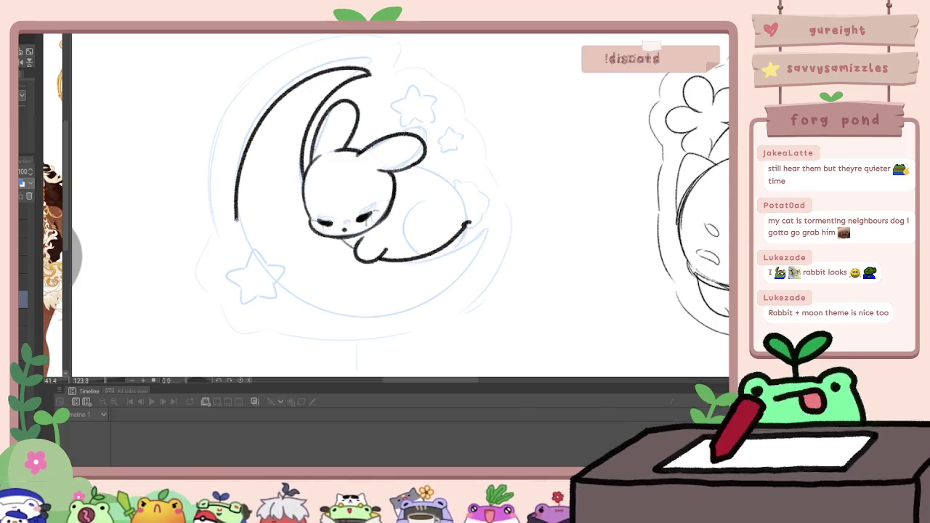
key("ctrl+z")
mouse_move(300, 74)
left_mouse_down()
mouse_move(262, 98)
mouse_move(236, 218)
left_mouse_up()
key("ctrl+z")
mouse_move(296, 82)
left_mouse_down()
mouse_move(240, 246)
mouse_move(308, 305)
left_mouse_up()
key("ctrl+z")
mouse_move(231, 205)
left_mouse_down()
mouse_move(376, 311)
mouse_move(466, 231)
left_mouse_up()
scroll(469, 233, "down", 3)
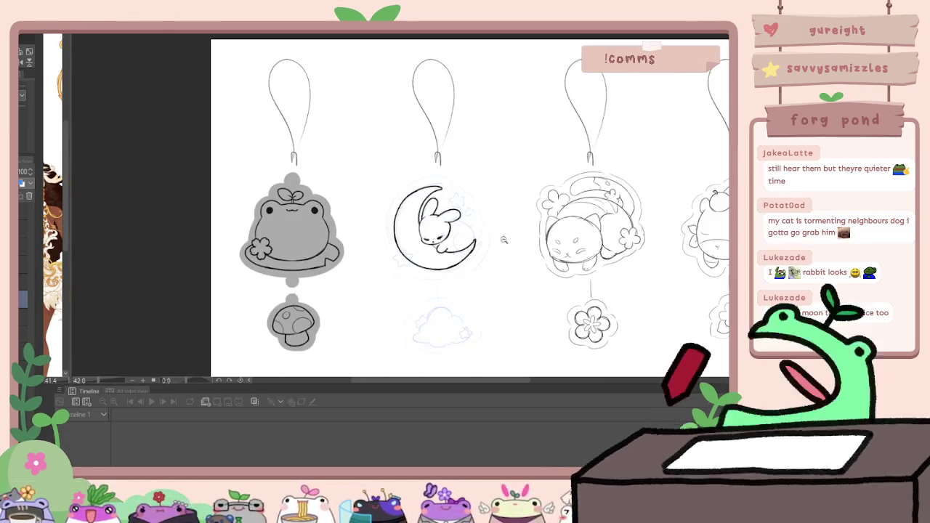